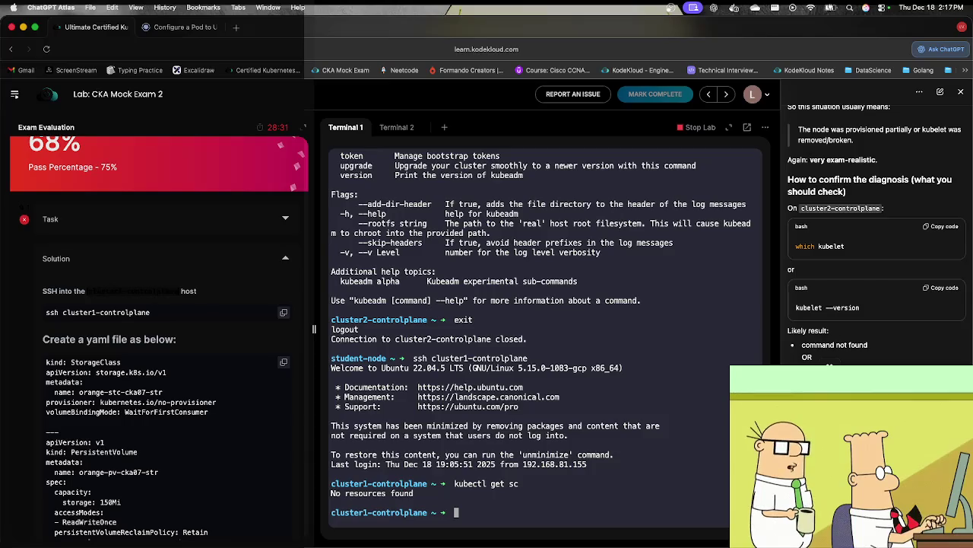
Step: Review sc.yml in vi, then create the orange-stc-cka07-str storage class with kubectl create -f sc.yml
text(ls)
key(Return)
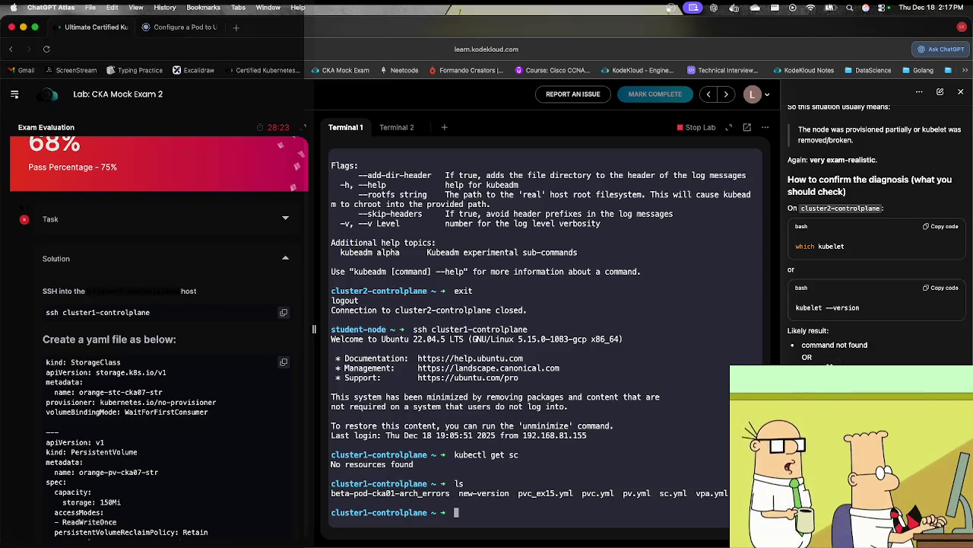
text(vi sc.yml)
key(Return)
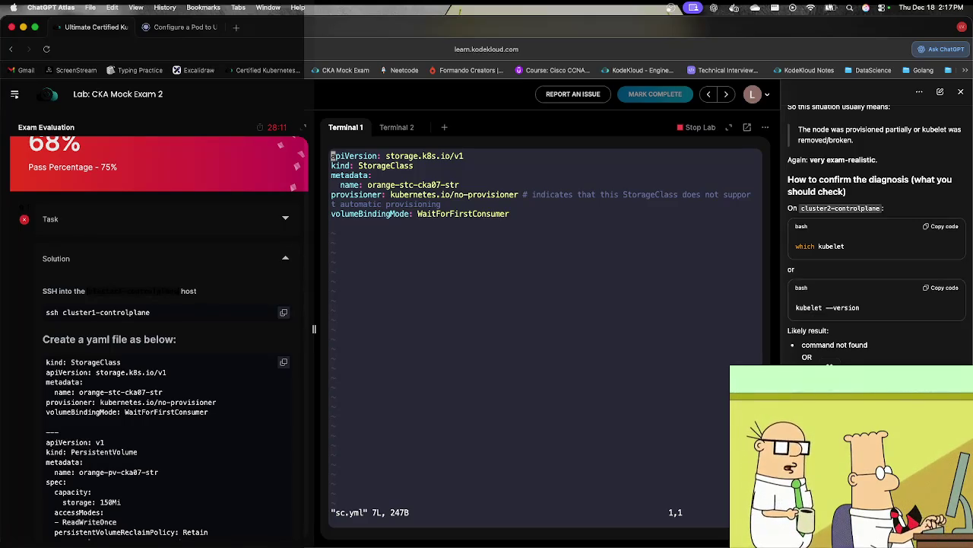
text(:q)
key(Return)
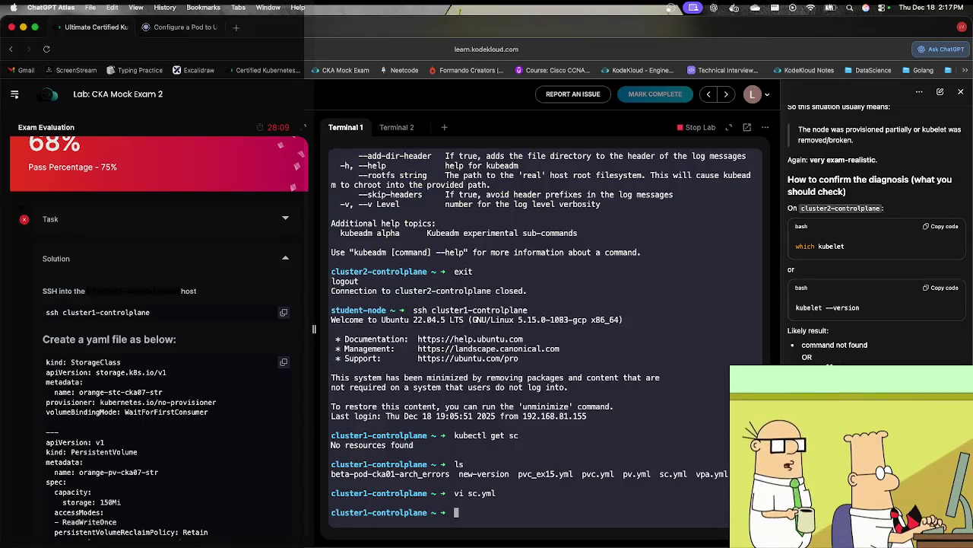
text(kubectl )
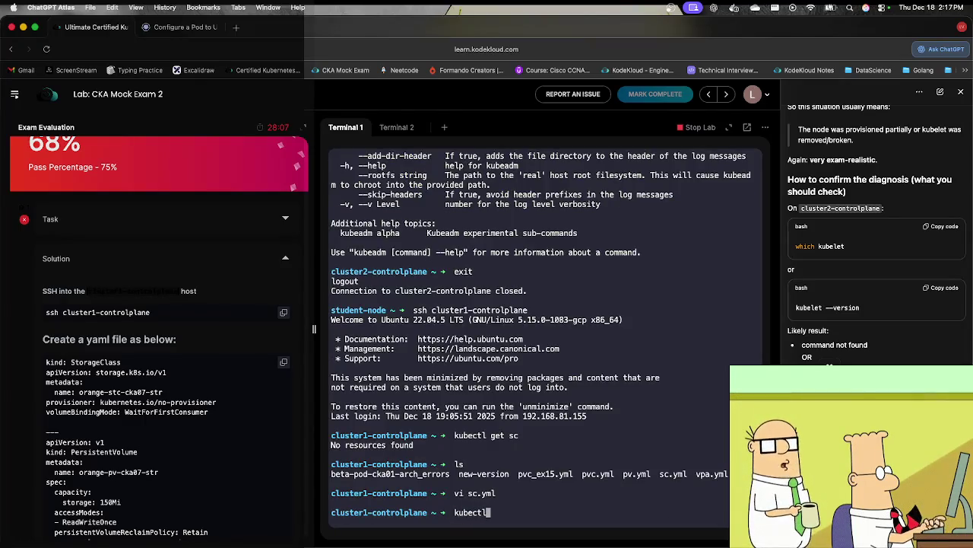
text(c)
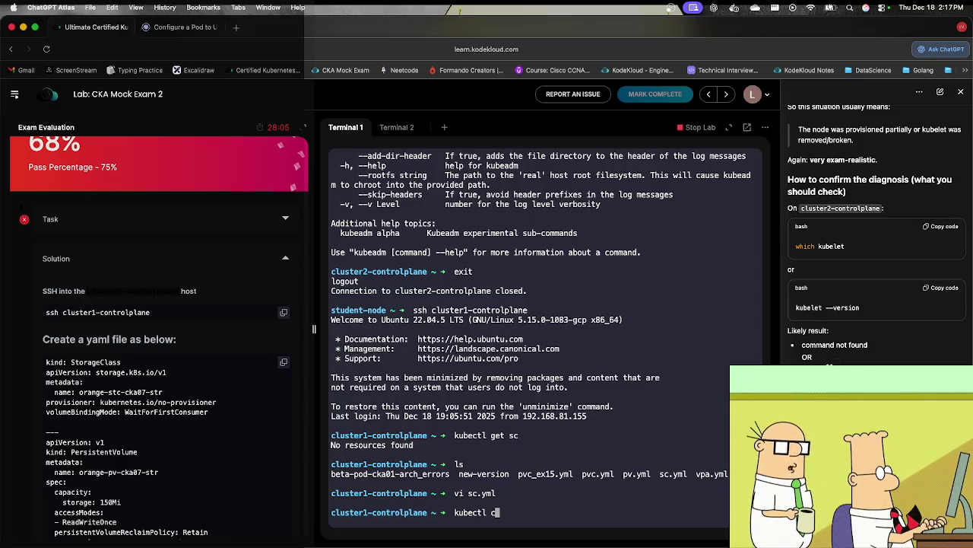
text(reate -)
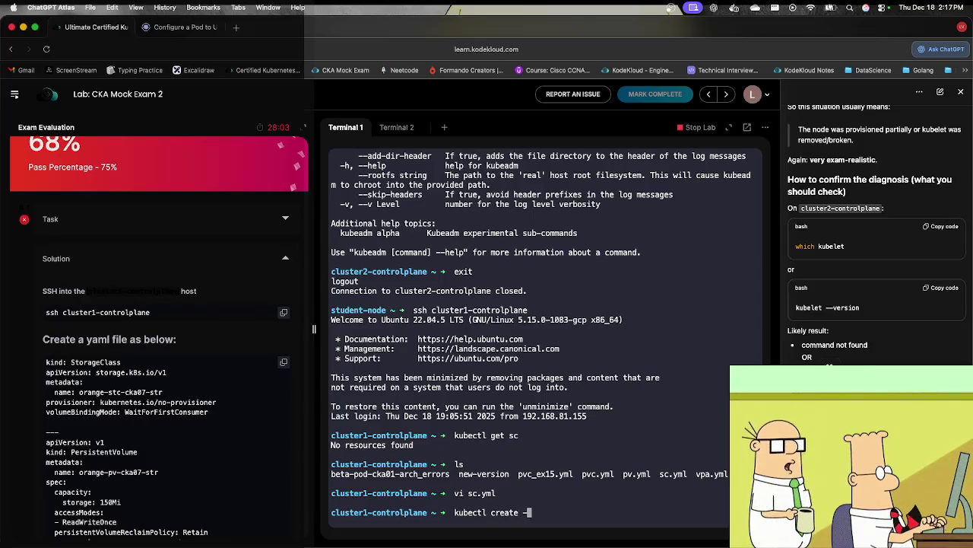
text(f sc.yml)
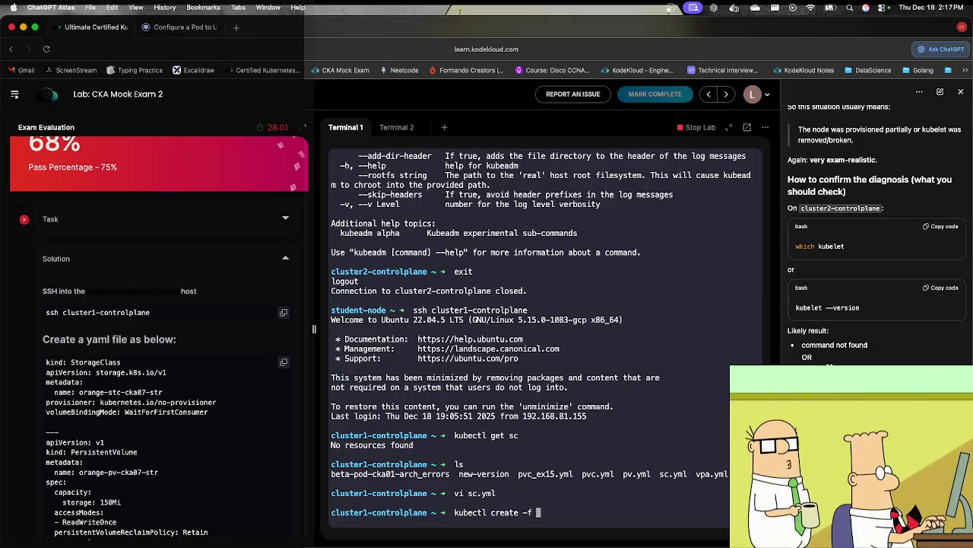
key(Return)
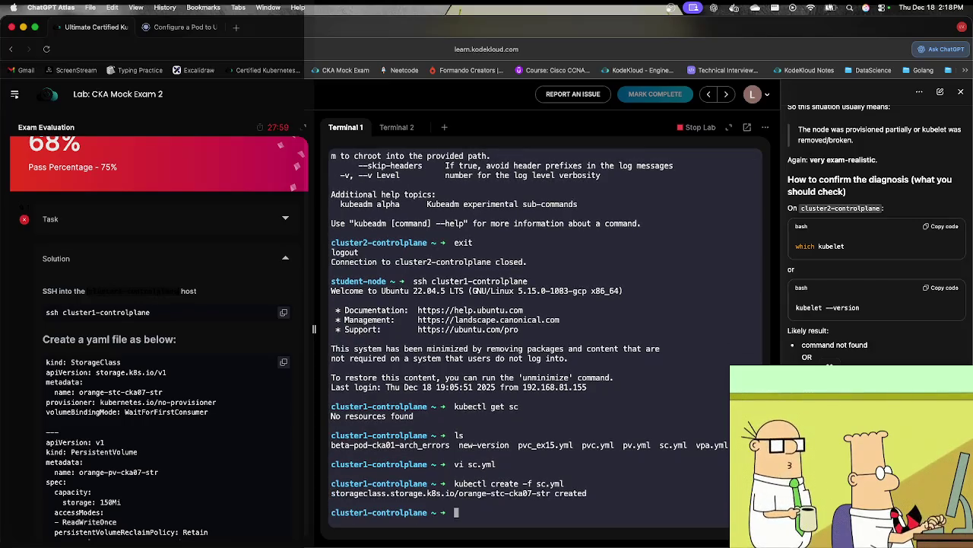
Step: Run kubectl create -f pvc.yml, which fails because the claim already exists, and show the grading details
text(kubectl create -)
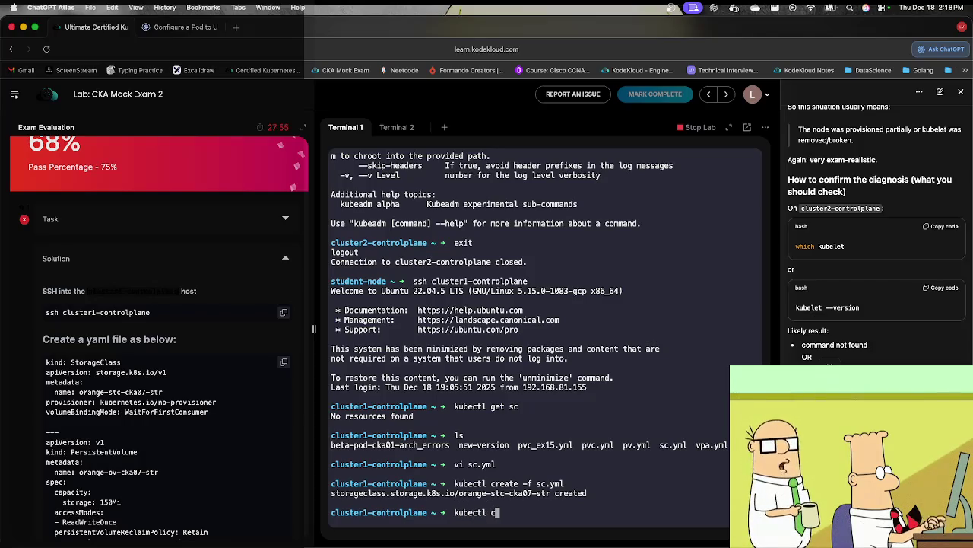
text(f )
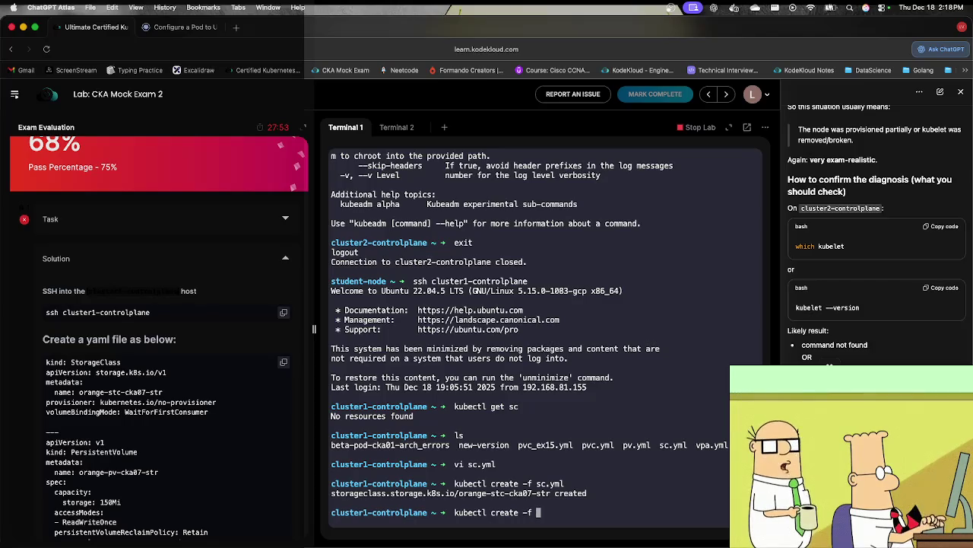
text(pvc)
key(Return)
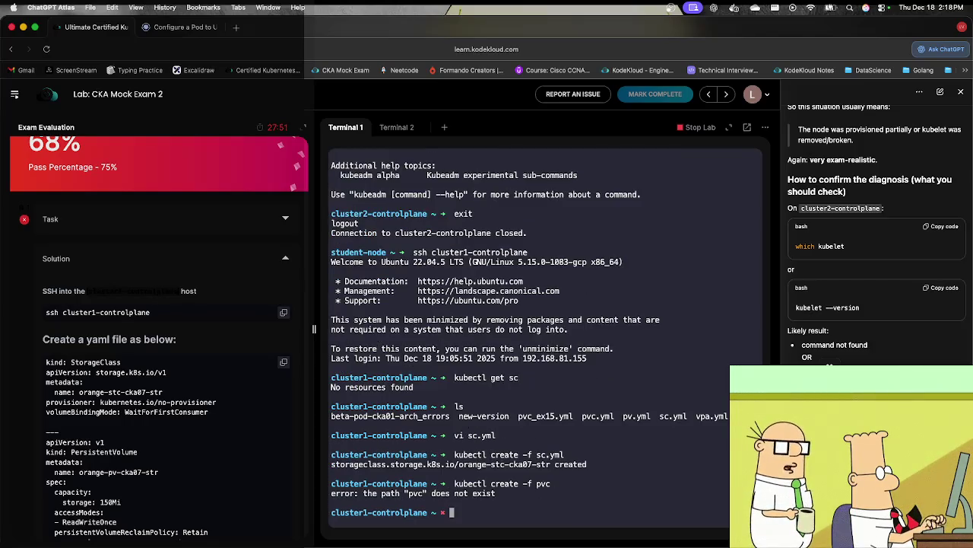
key(Up)
text(.yml)
key(Return)
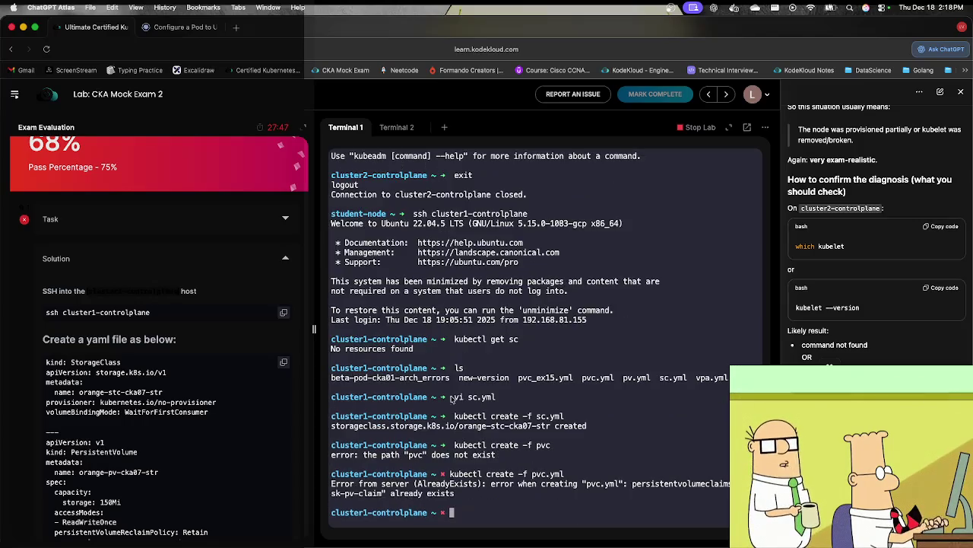
click(285, 262)
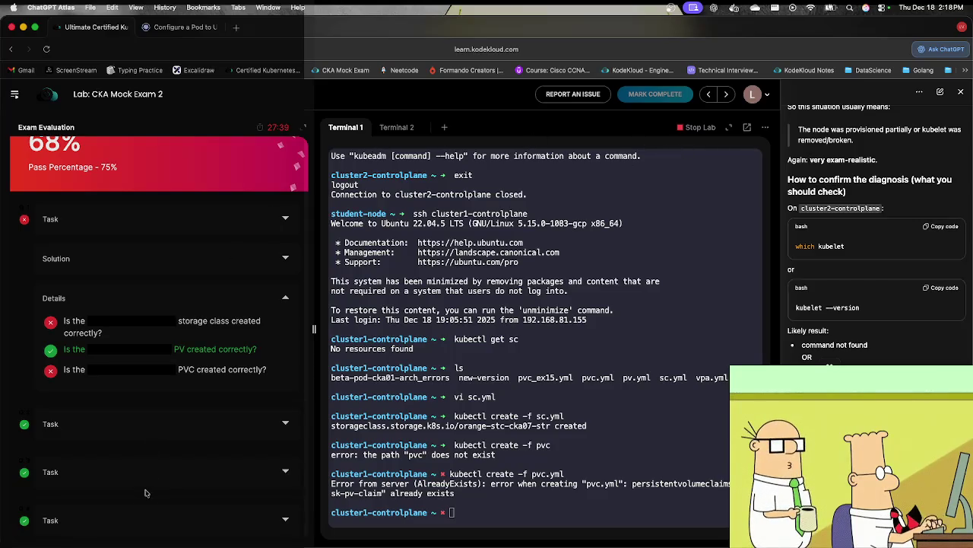
Step: Expand the first failed task and its check results in the Exam Evaluation panel
scroll(147, 476, down, 10)
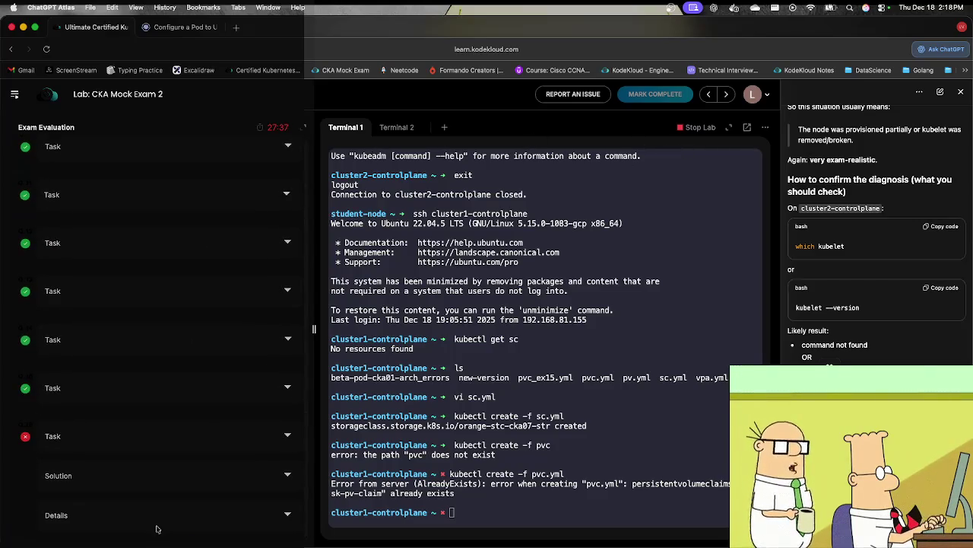
scroll(169, 412, up, 10)
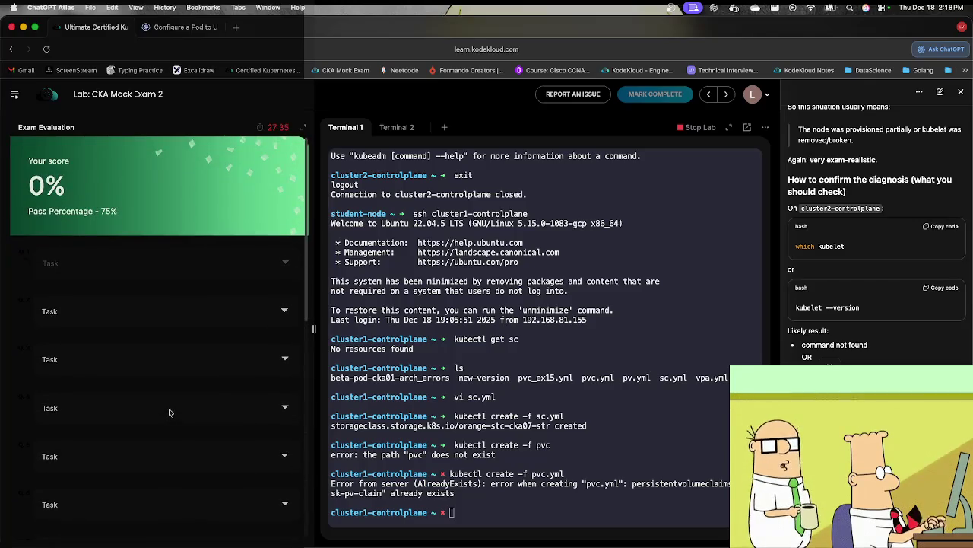
click(26, 268)
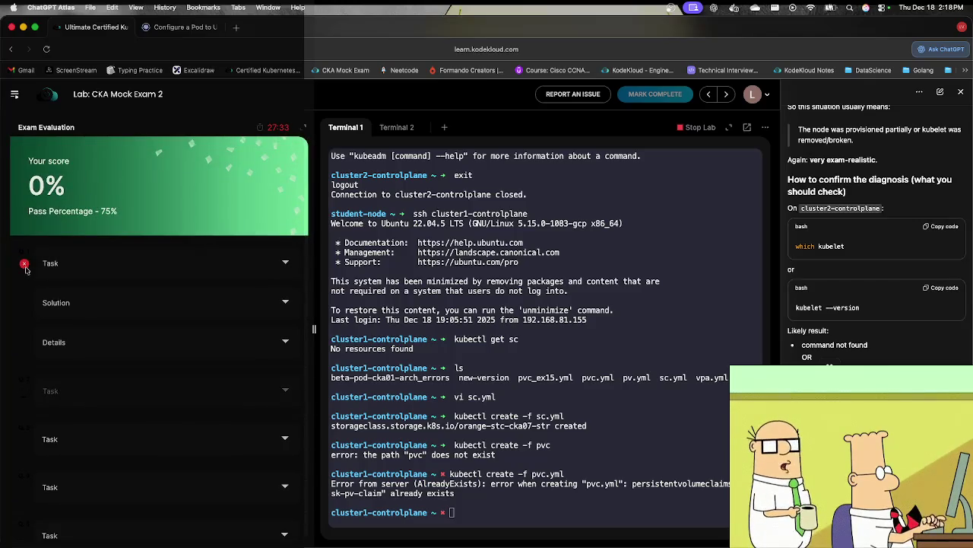
click(285, 342)
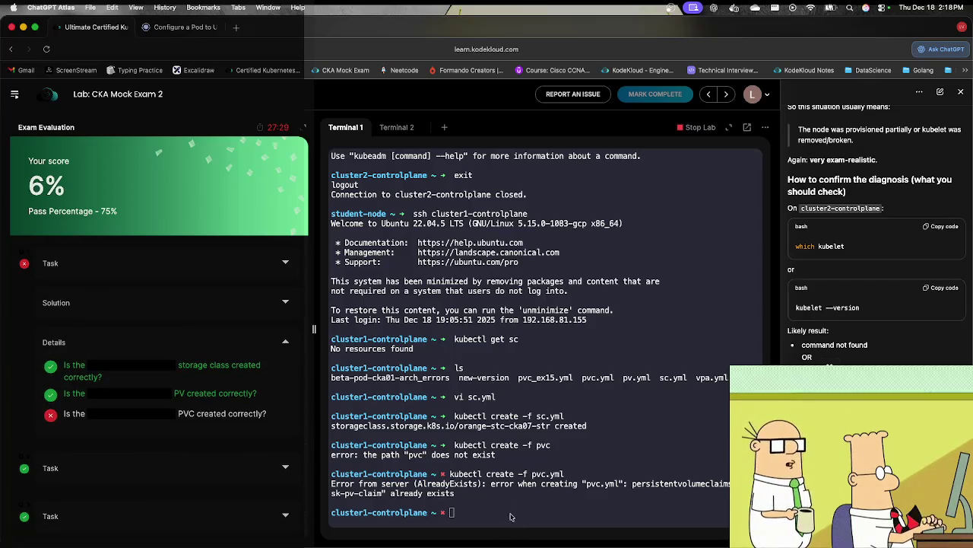
Step: Clear the recalled command and run kubectl get pvc to list the claims
click(508, 512)
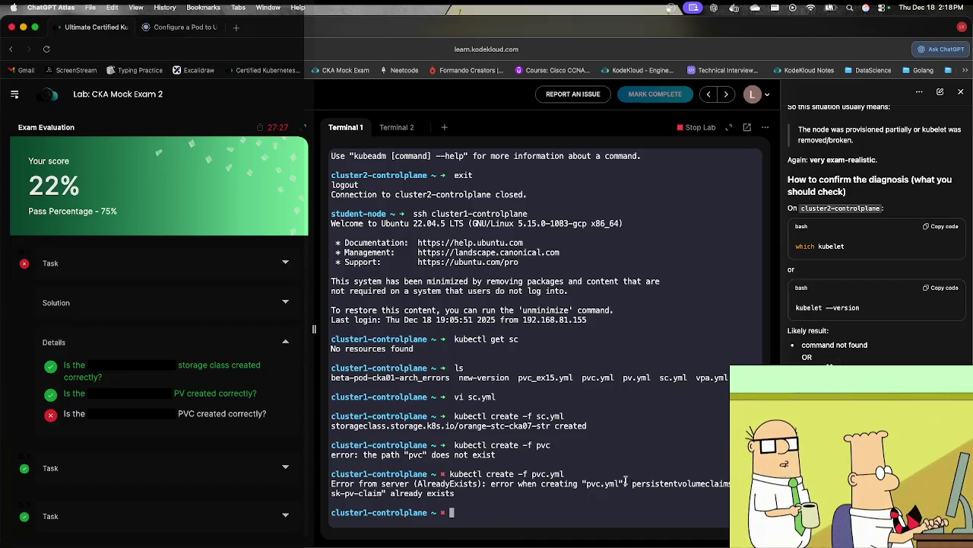
key(Up)
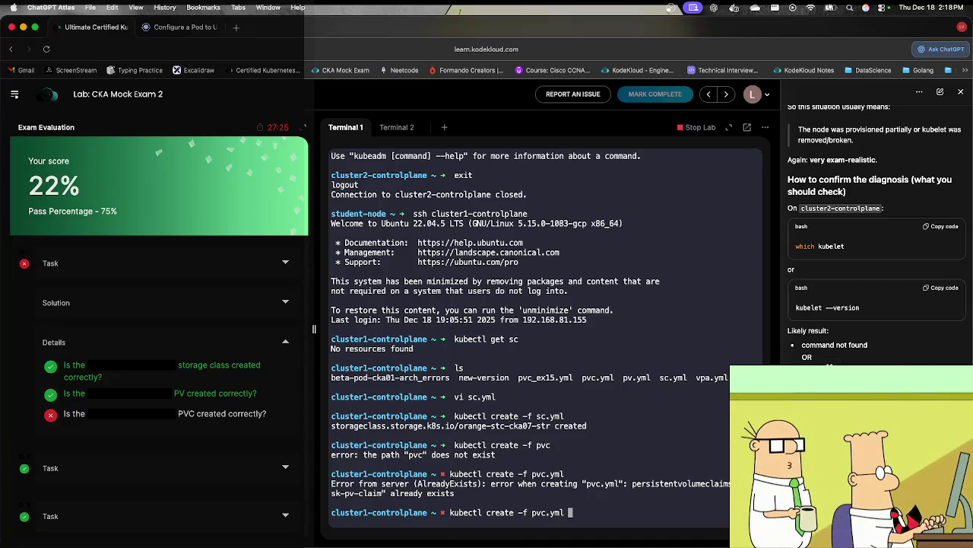
key(ctrl+u)
text(kubectl get )
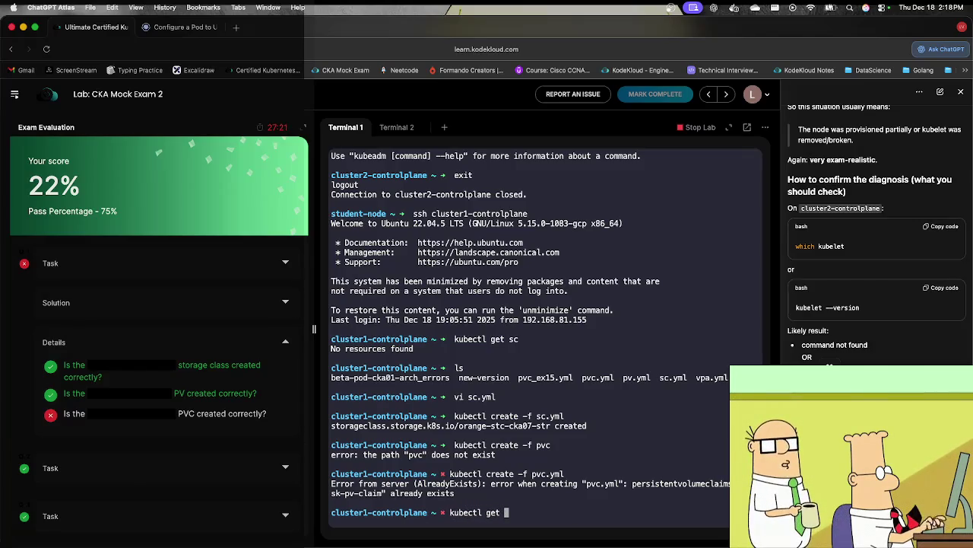
text(pvc)
key(Return)
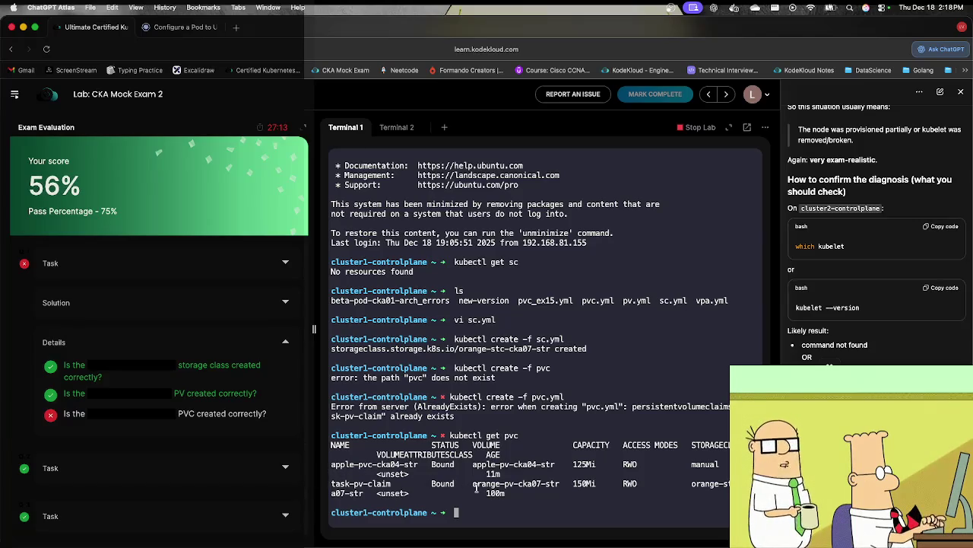
Step: Select the bound volume name orange-pv-cka07-str in the claims output and enter vi pvc.yml
triple_click(517, 484)
double_click(517, 483)
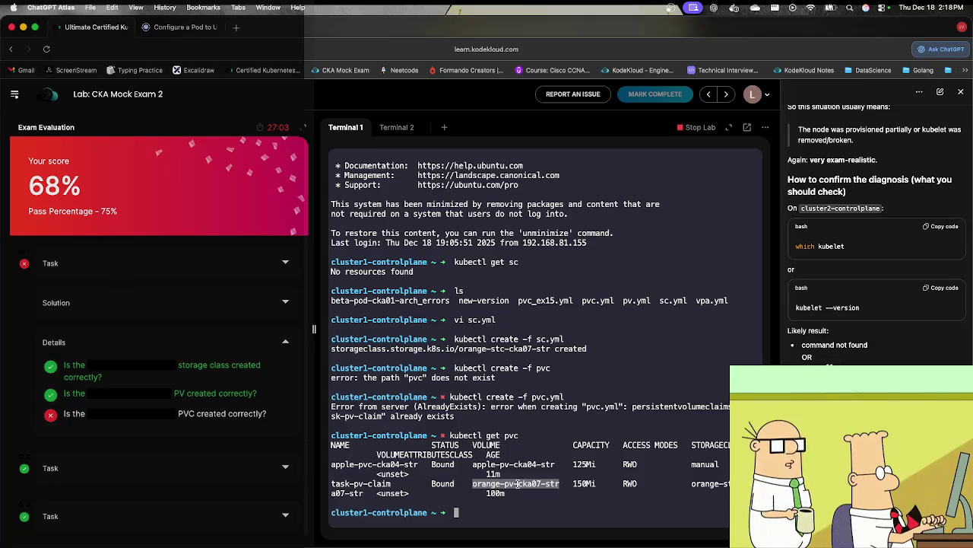
text(vi pvc)
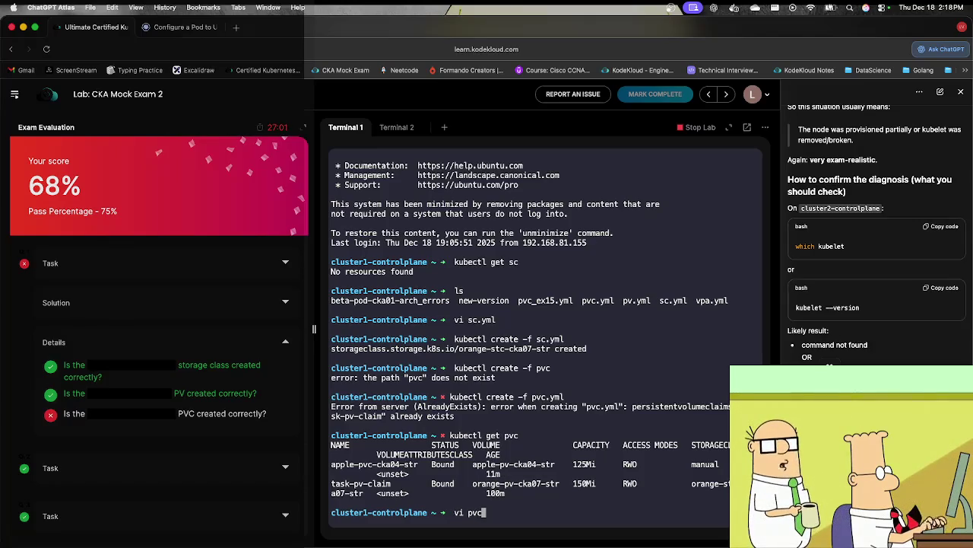
text(.yml)
Step: Open pvc.yml in vi and move to the task-pv-claim metadata name line
key(Return)
key(Down)
key(Down)
key(Down)
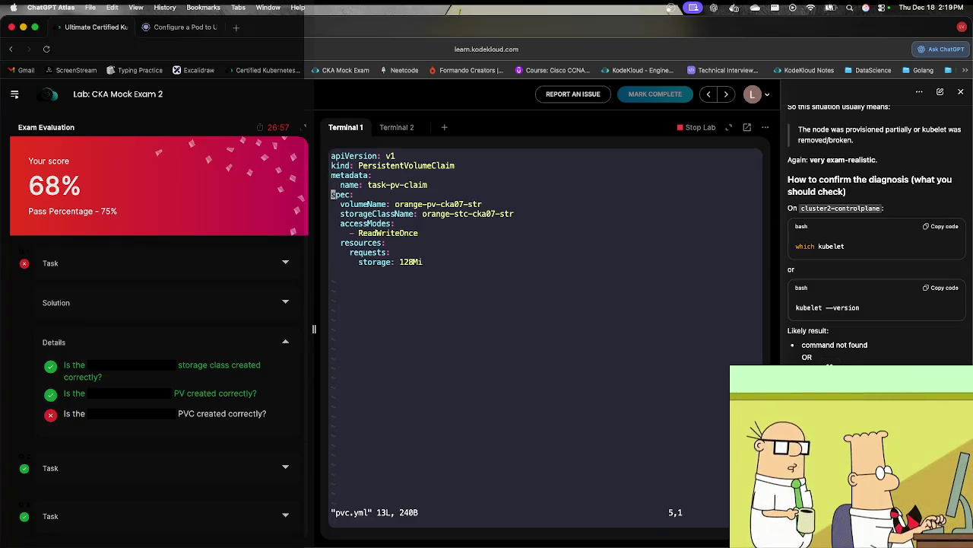
key(Up)
key(Right)
key(Right)
key(Right)
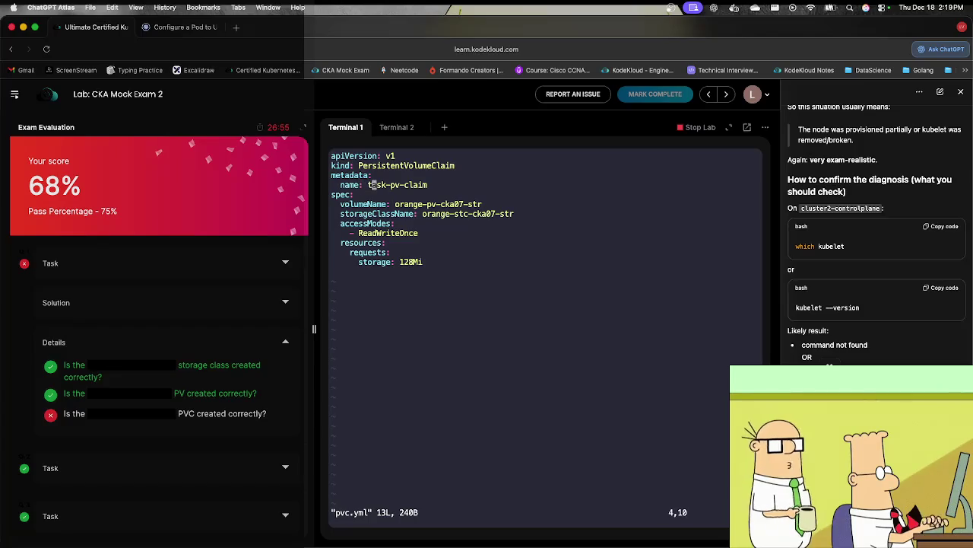
key(Right)
key(Right)
key(Right)
key(Left)
key(Left)
key(Left)
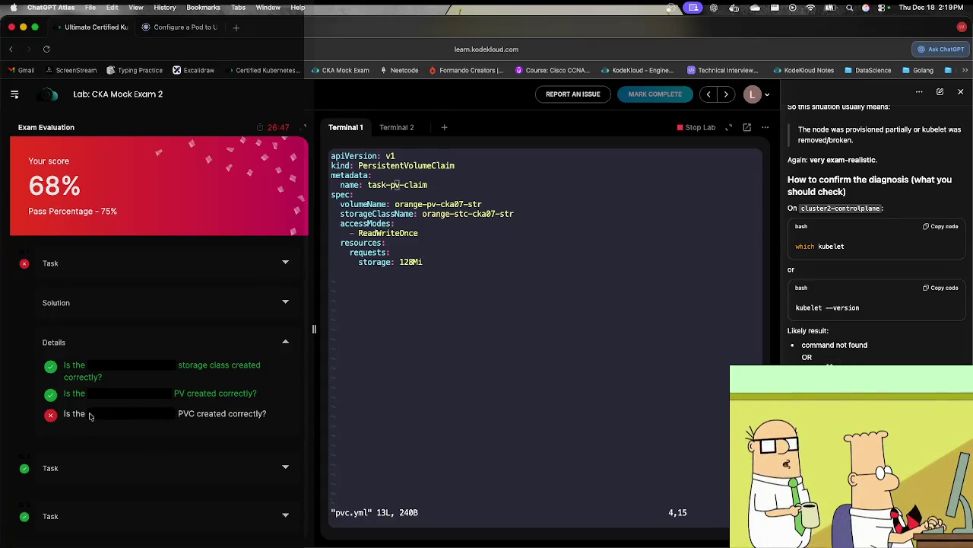
scroll(139, 393, down, 10)
scroll(139, 388, up, 9)
scroll(143, 383, down, 5)
click(286, 248)
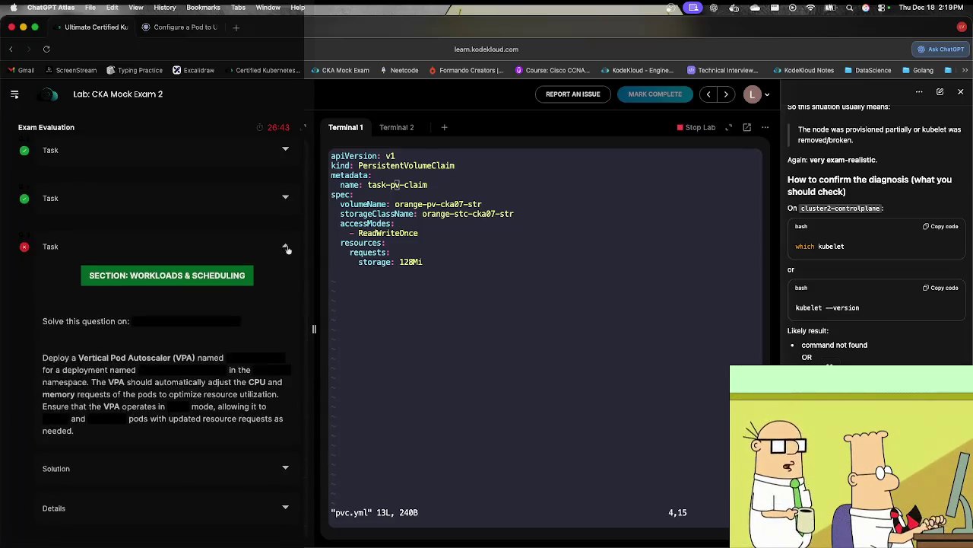
click(286, 248)
click(289, 287)
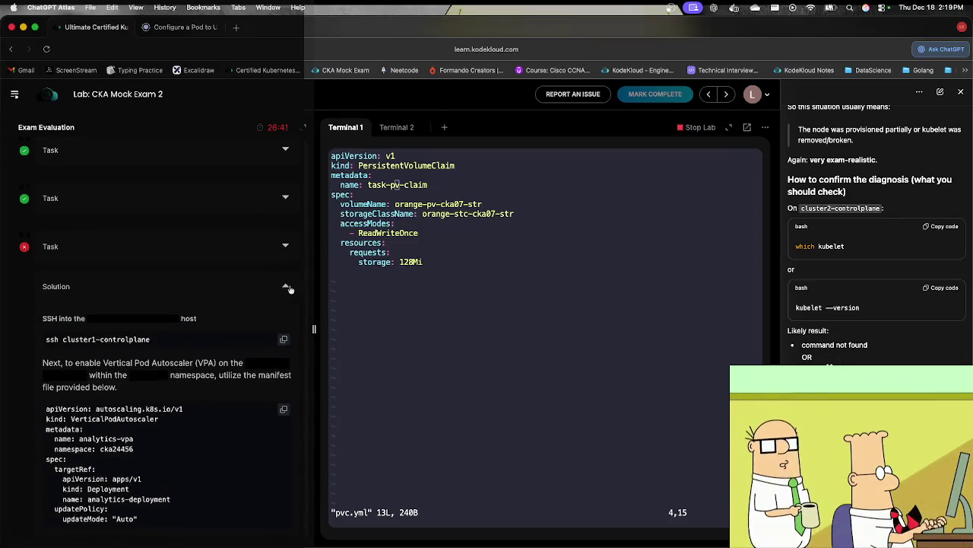
text(:wq)
key(Return)
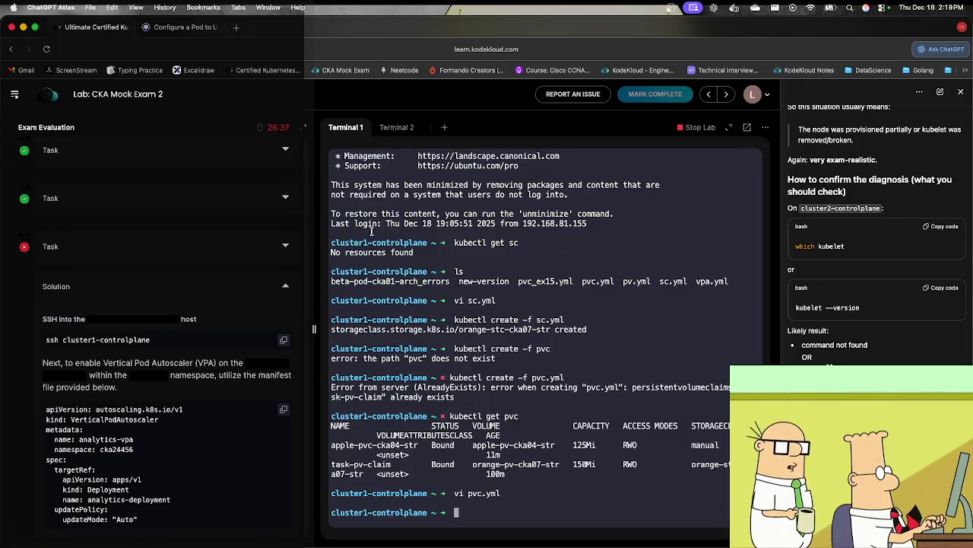
scroll(169, 513, down, 1)
scroll(170, 513, down, 5)
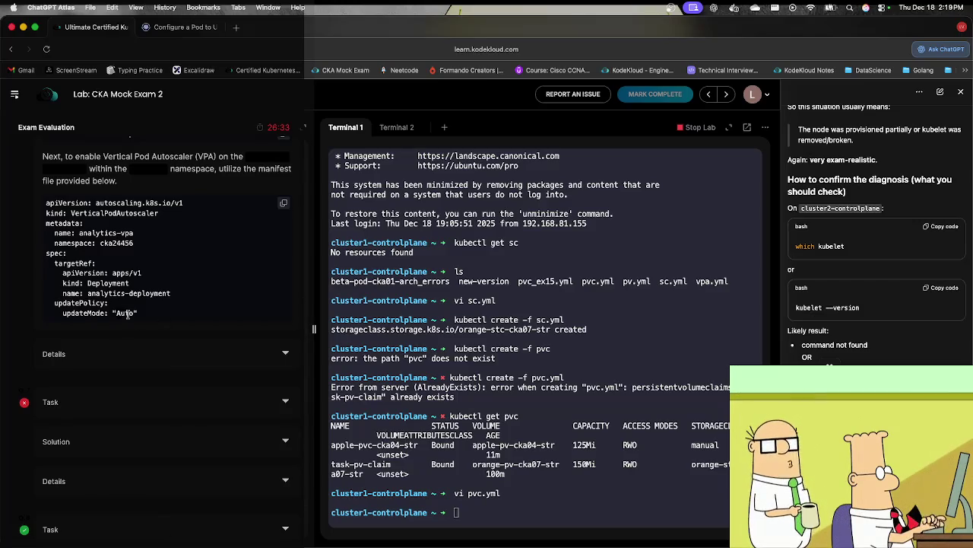
click(288, 354)
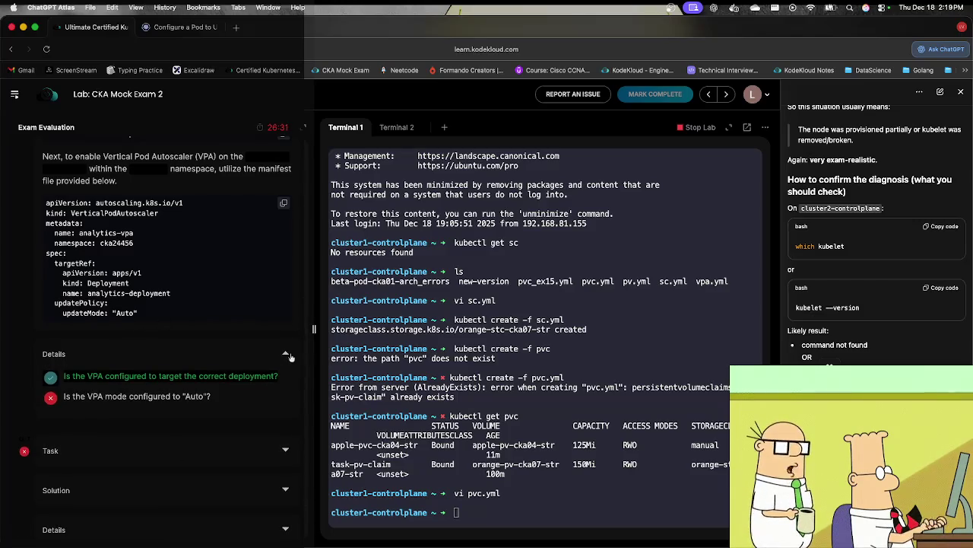
click(288, 353)
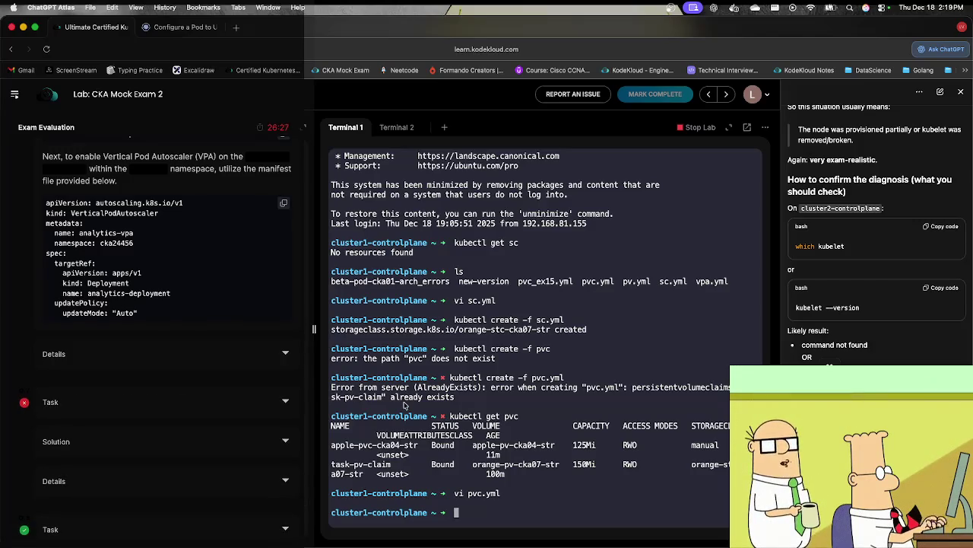
click(180, 28)
click(115, 27)
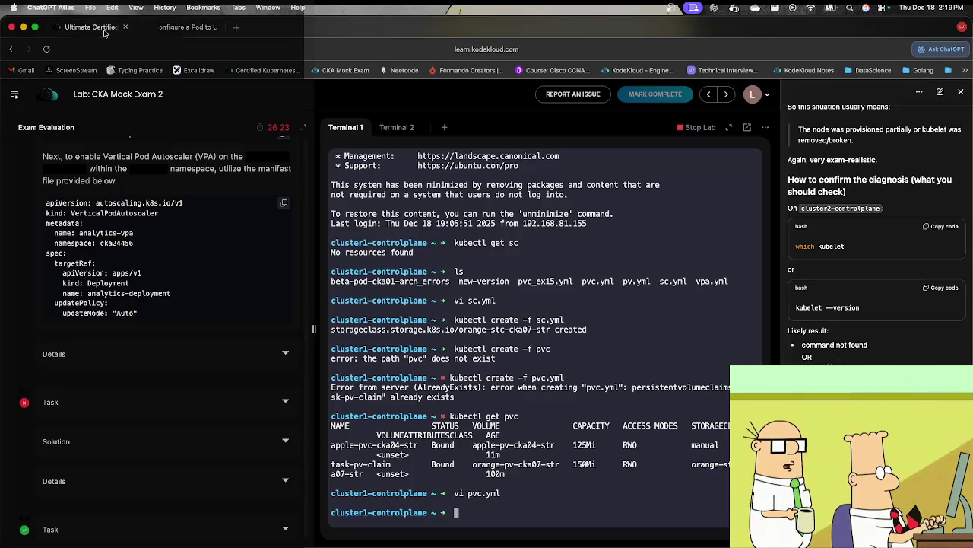
scroll(136, 247, up, 1)
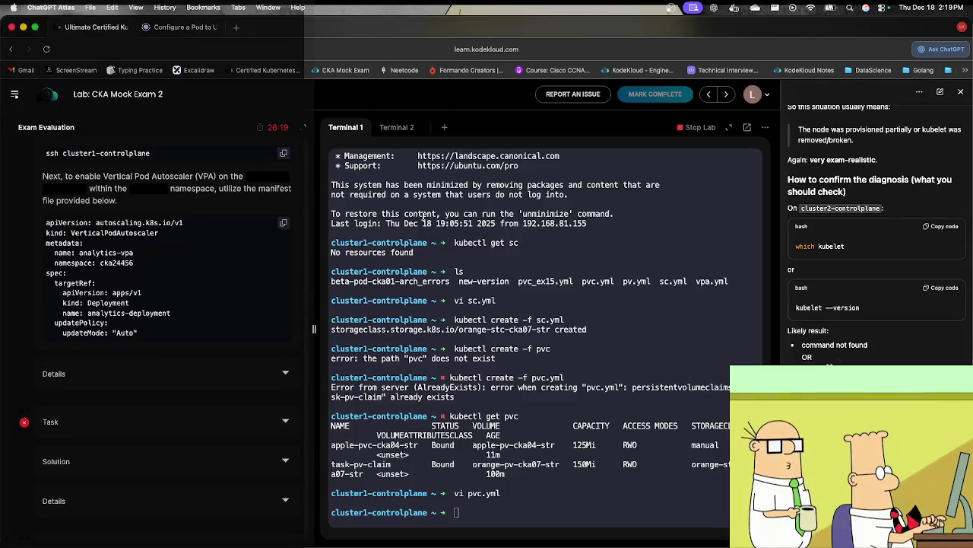
Step: Search the Kubernetes docs for 'VerticalPodAutoscaler' and skim the Autoscaling Workloads result
click(183, 28)
text(VerticalPodAutoscaler)
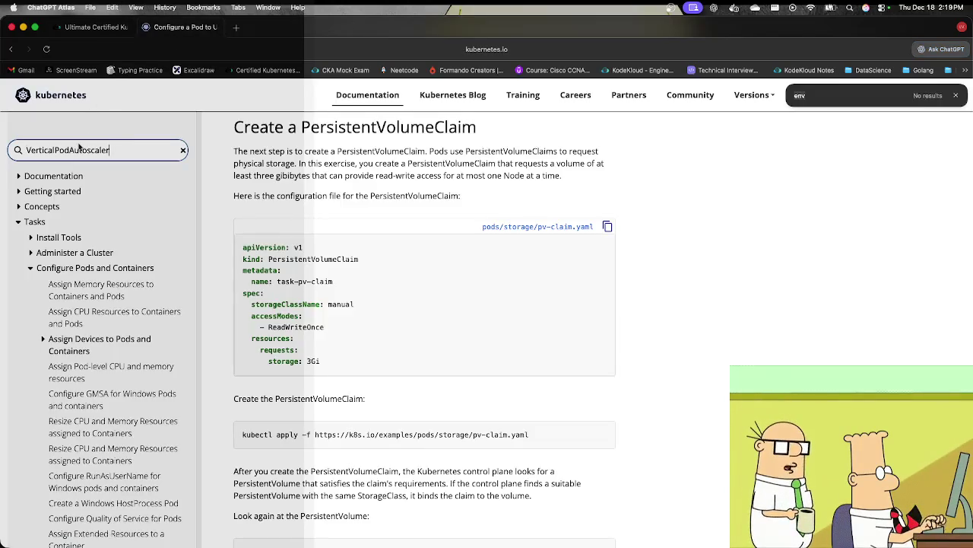
key(Return)
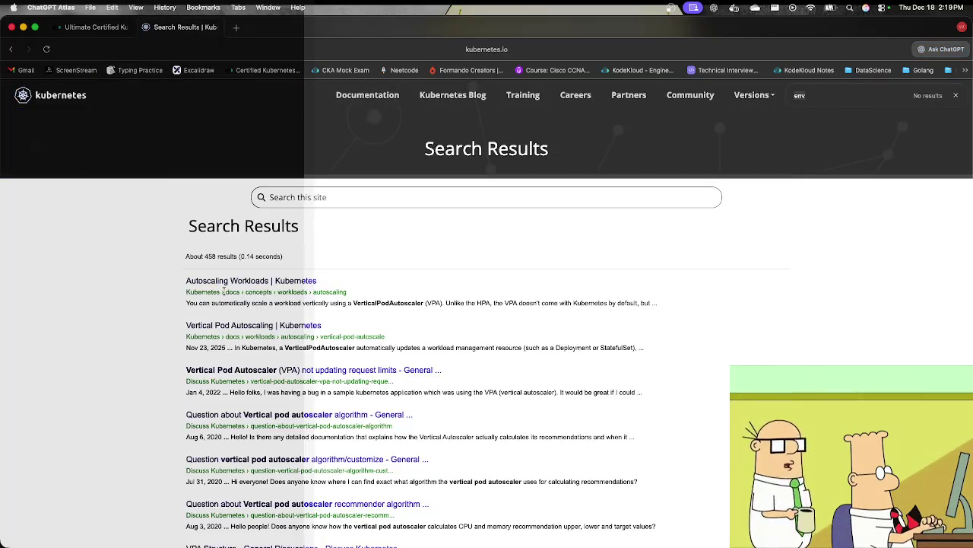
click(229, 287)
scroll(295, 341, down, 15)
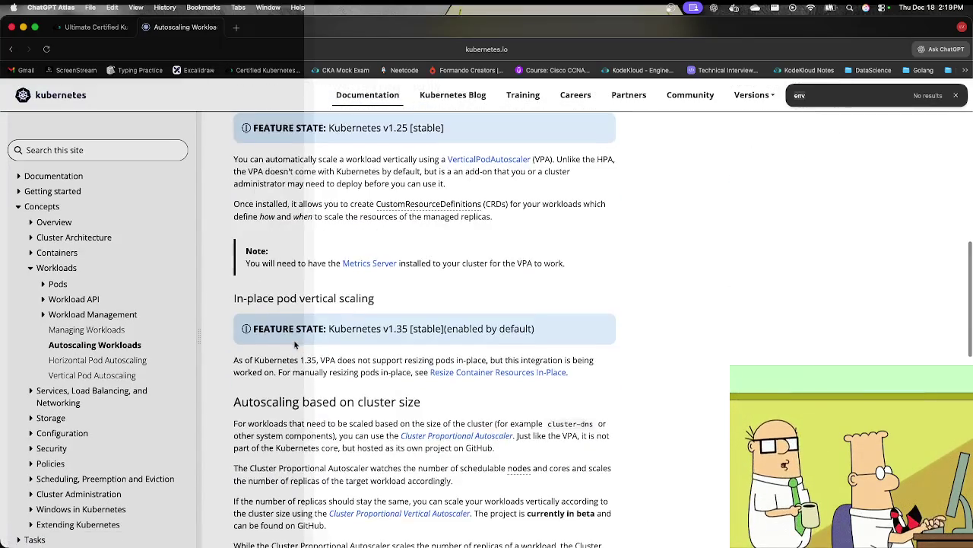
scroll(294, 342, down, 5)
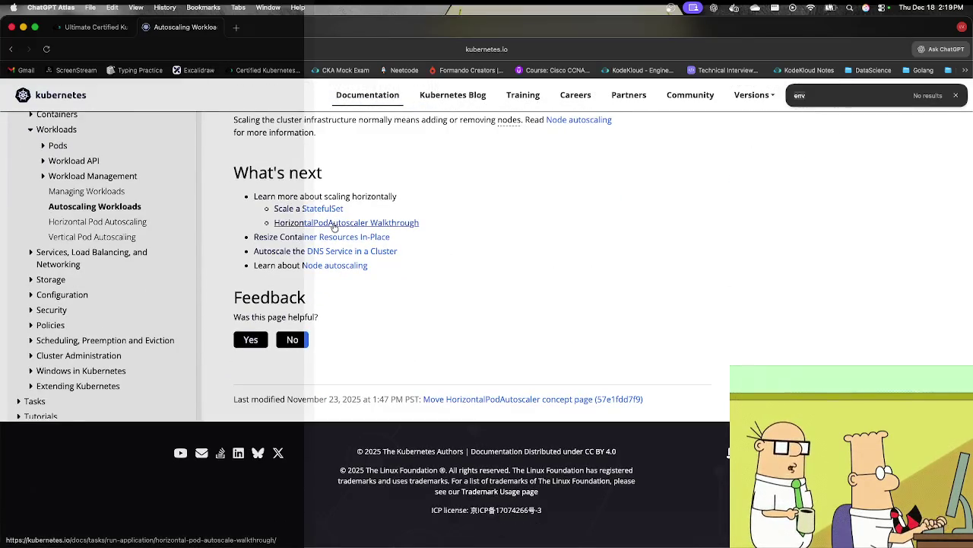
scroll(227, 318, up, 20)
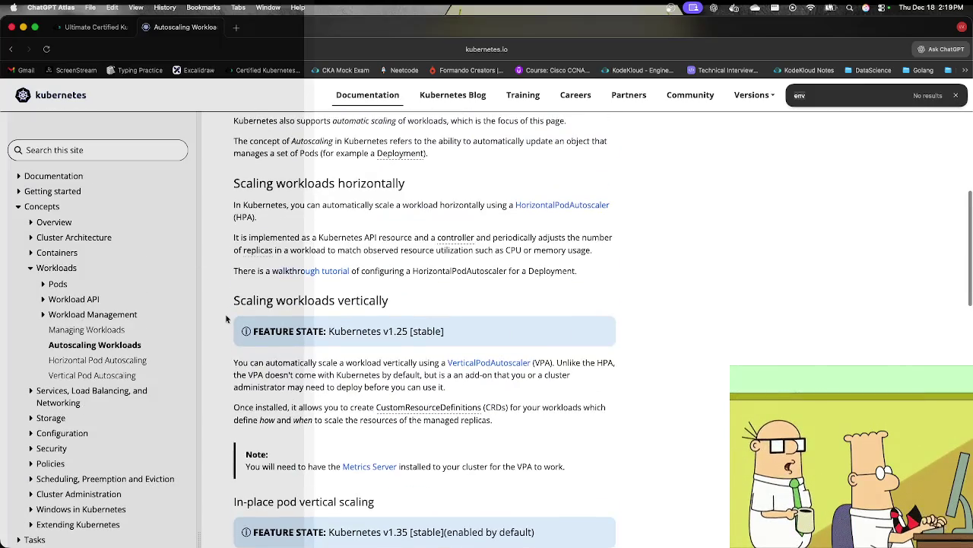
Step: Skim the VPA request-limits forum topic, then open the Vertical Pod Autoscaling article
key(super+bracketleft)
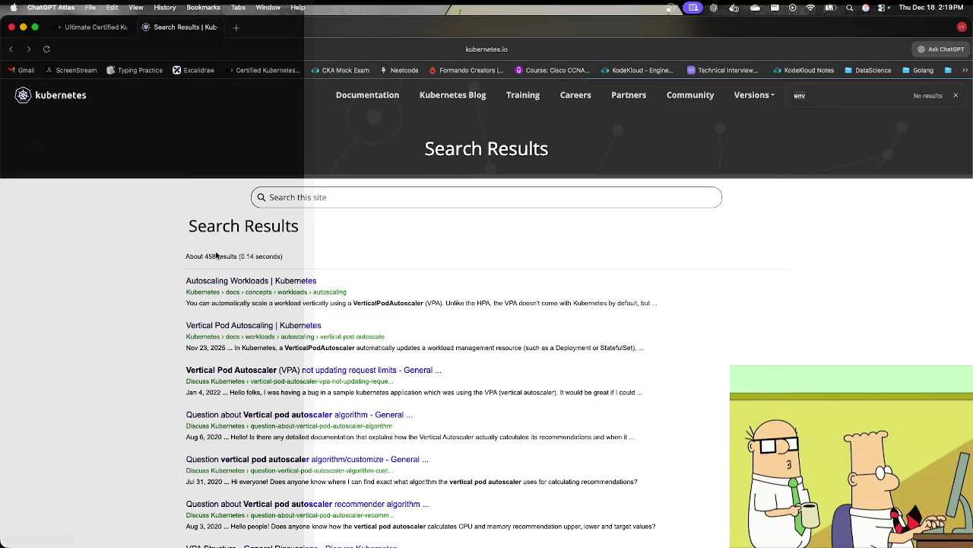
click(243, 373)
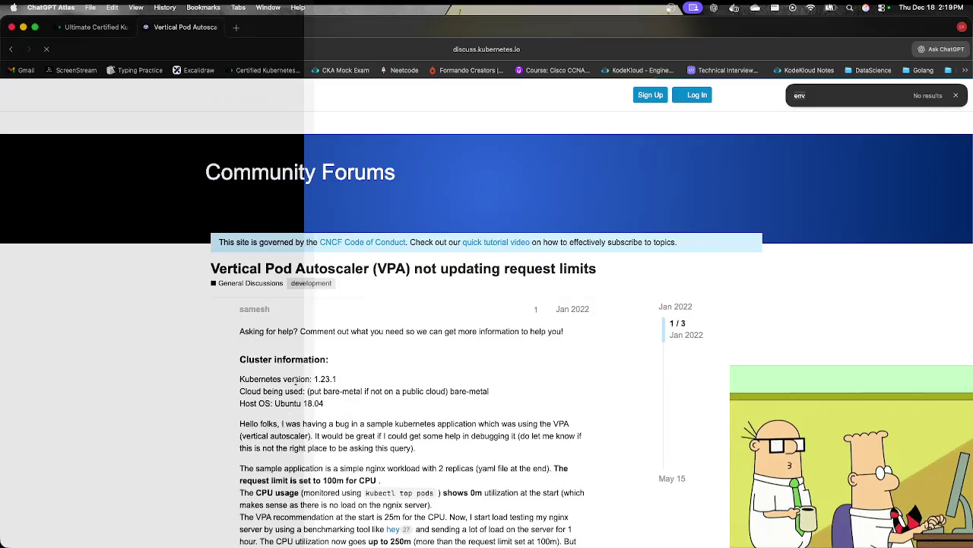
scroll(296, 384, down, 10)
scroll(297, 384, down, 5)
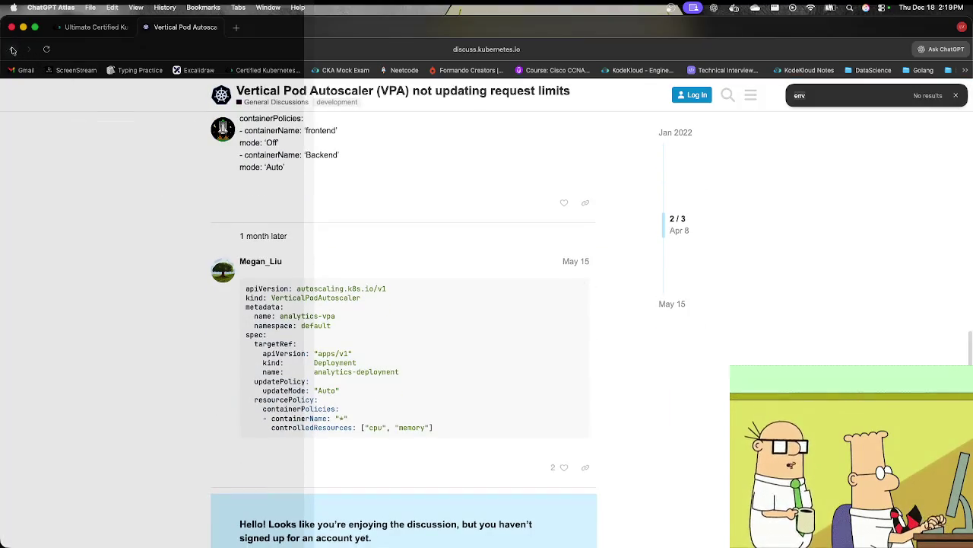
key(super+bracketleft)
click(226, 326)
scroll(270, 340, down, 10)
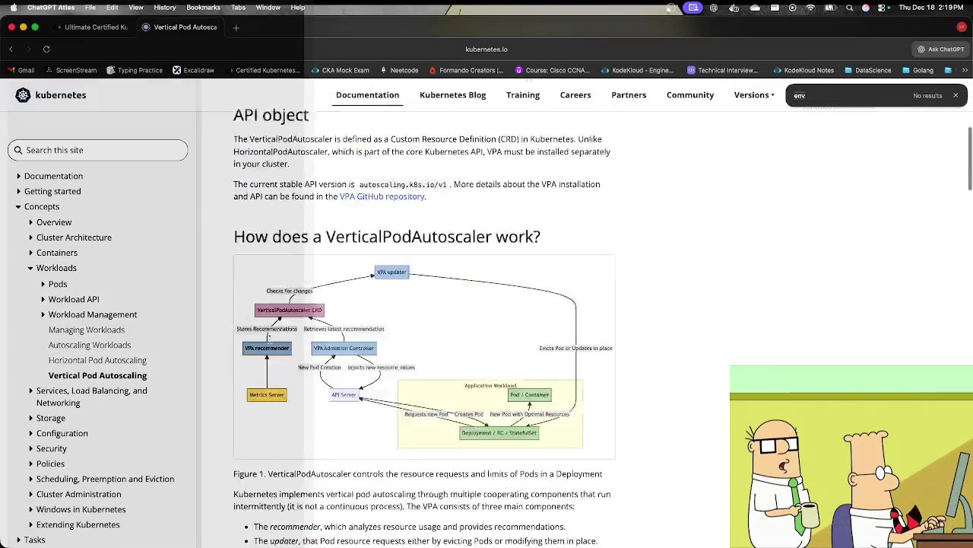
Step: Highlight 'Recreate' in the example YAML and 'deprecated' in the Auto update mode heading
scroll(270, 340, down, 15)
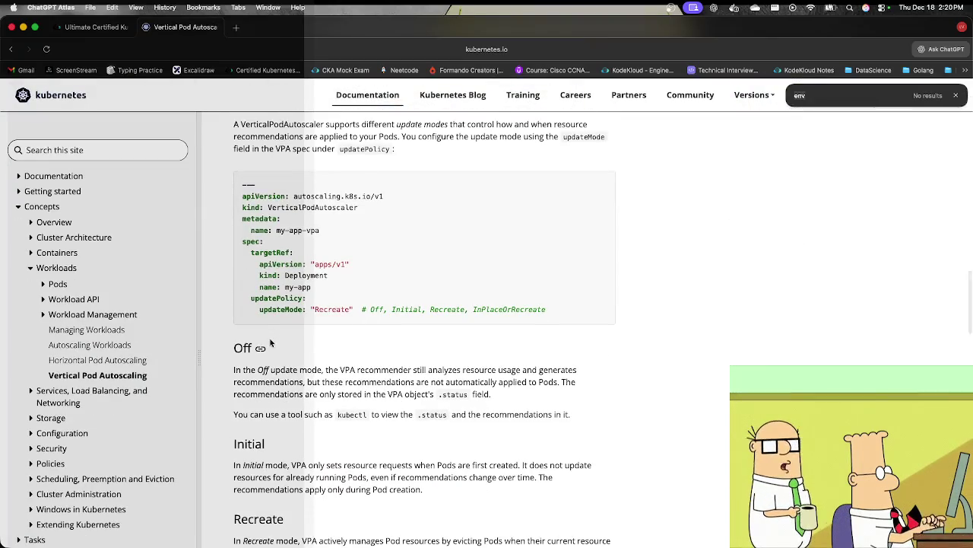
double_click(325, 308)
scroll(392, 377, down, 8)
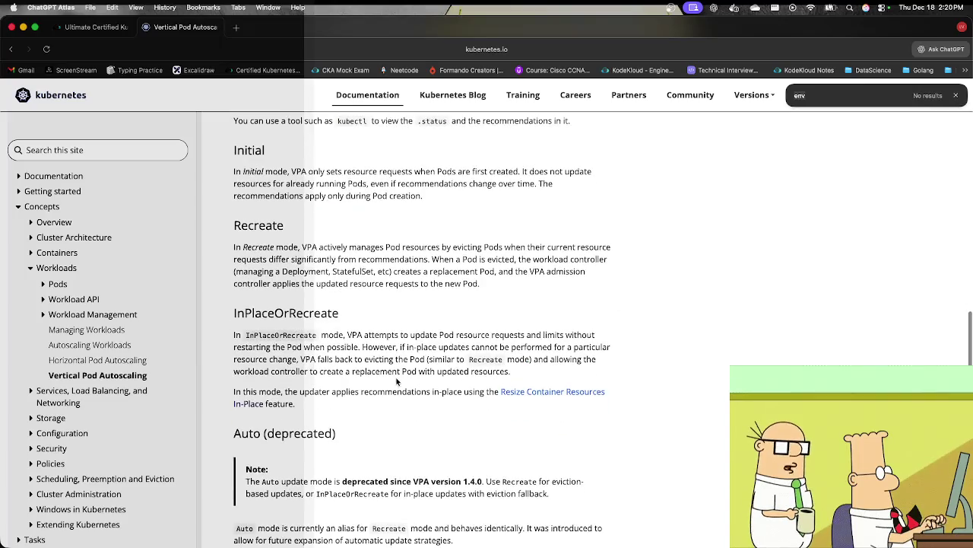
scroll(389, 379, down, 2)
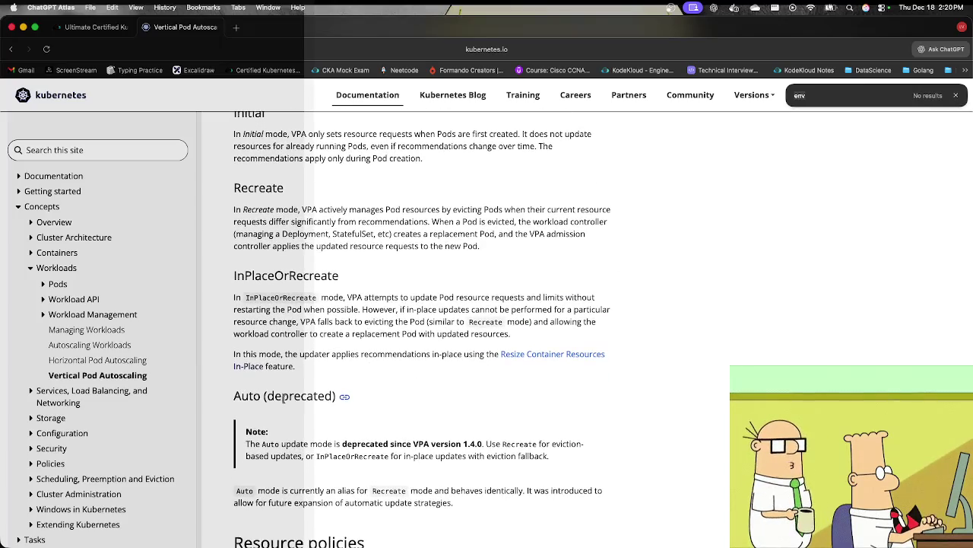
double_click(283, 396)
scroll(283, 397, down, 2)
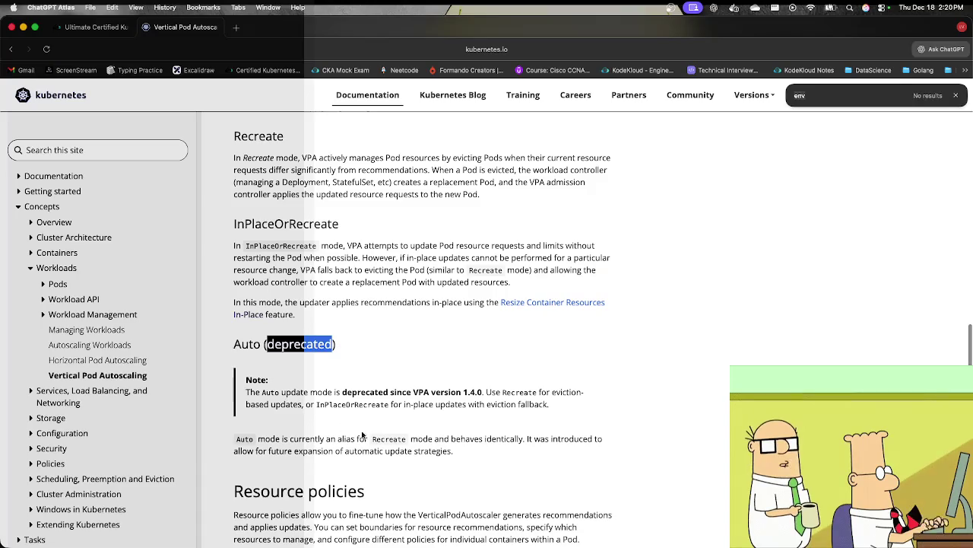
Step: Highlight 'Recreate' in the Auto mode paragraph and 'deprecated' again, then return to the exam lab
click(380, 438)
double_click(382, 439)
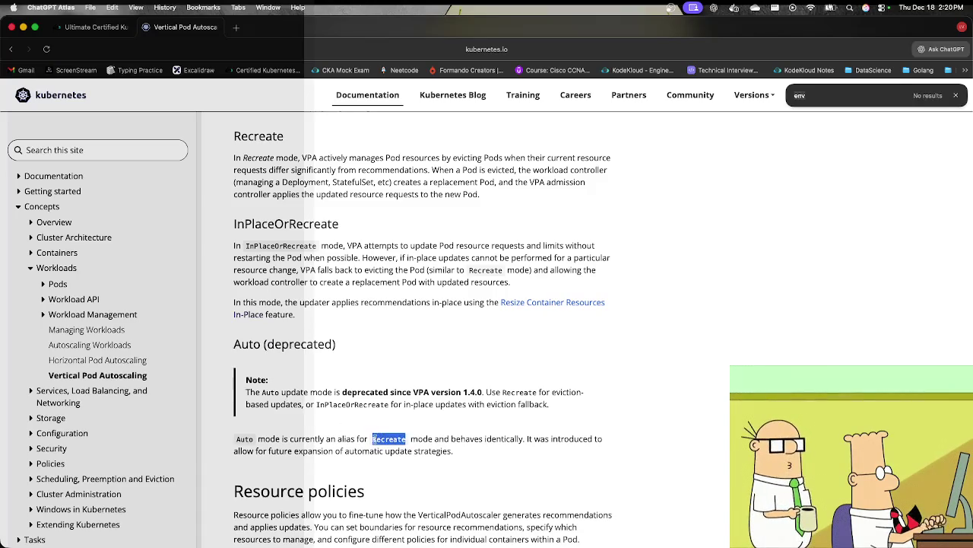
triple_click(382, 439)
double_click(382, 439)
double_click(327, 343)
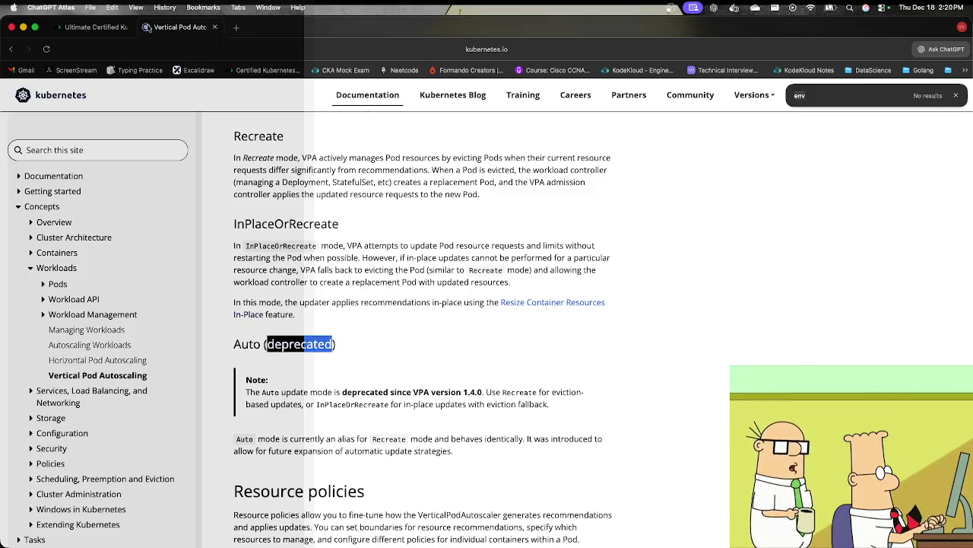
click(107, 27)
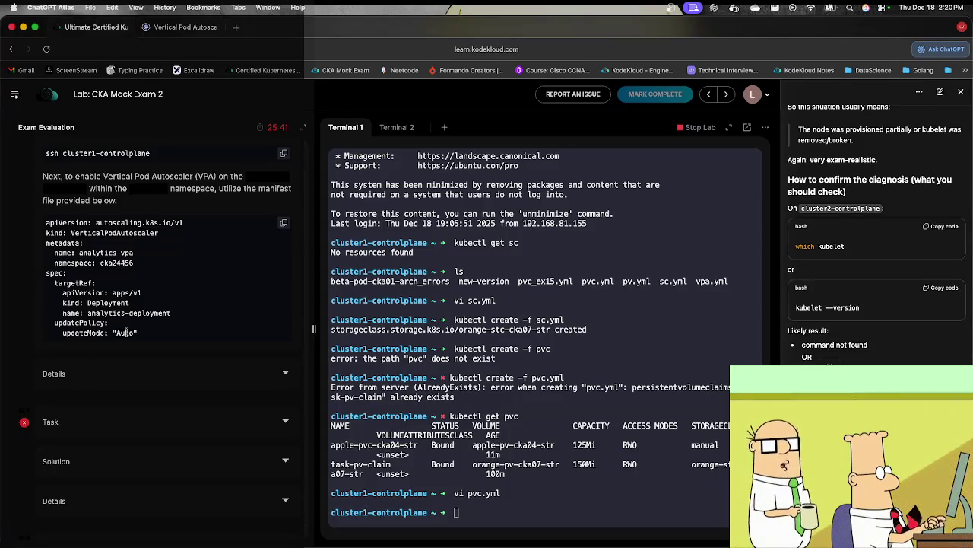
Step: Expand the failed ingress task's solution steps and briefly view its accessibility check details
scroll(126, 333, up, 3)
scroll(282, 321, down, 5)
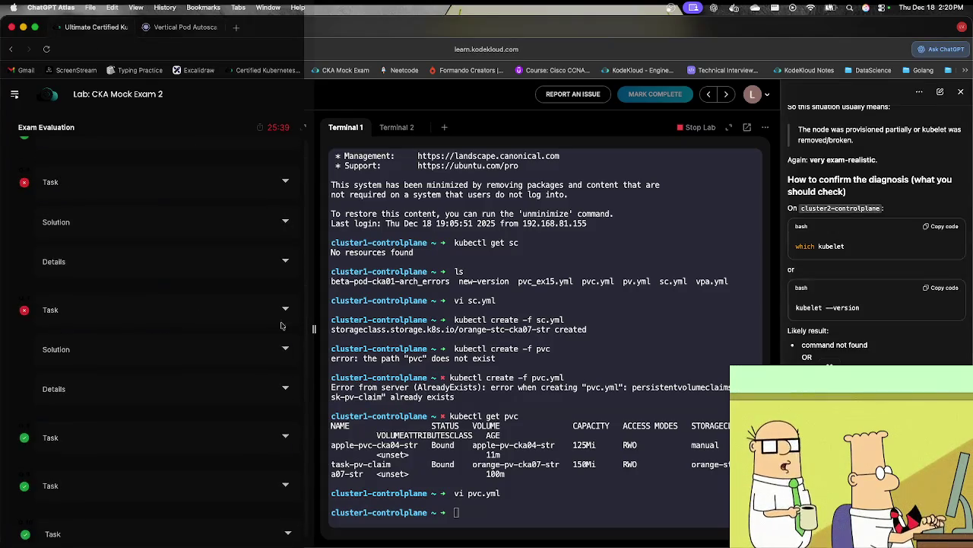
click(286, 314)
click(286, 314)
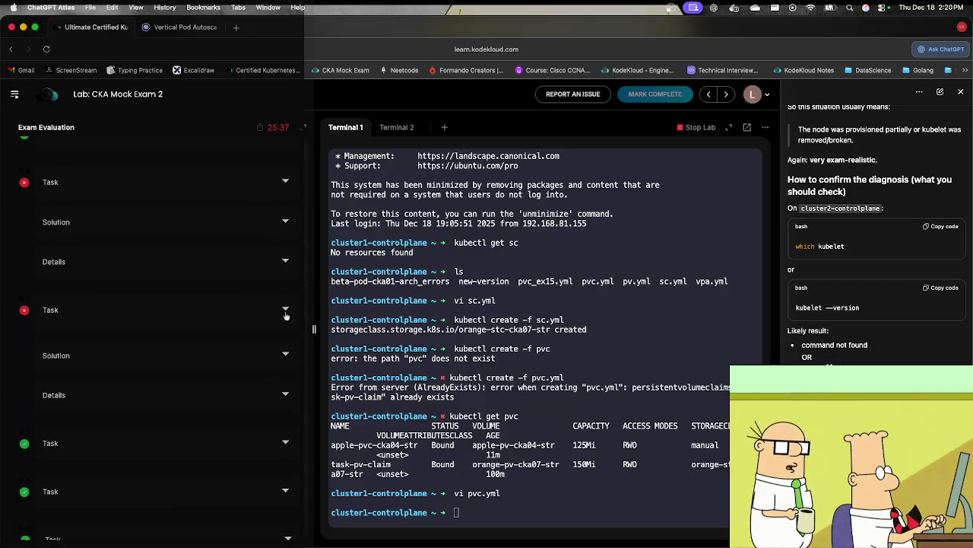
click(287, 350)
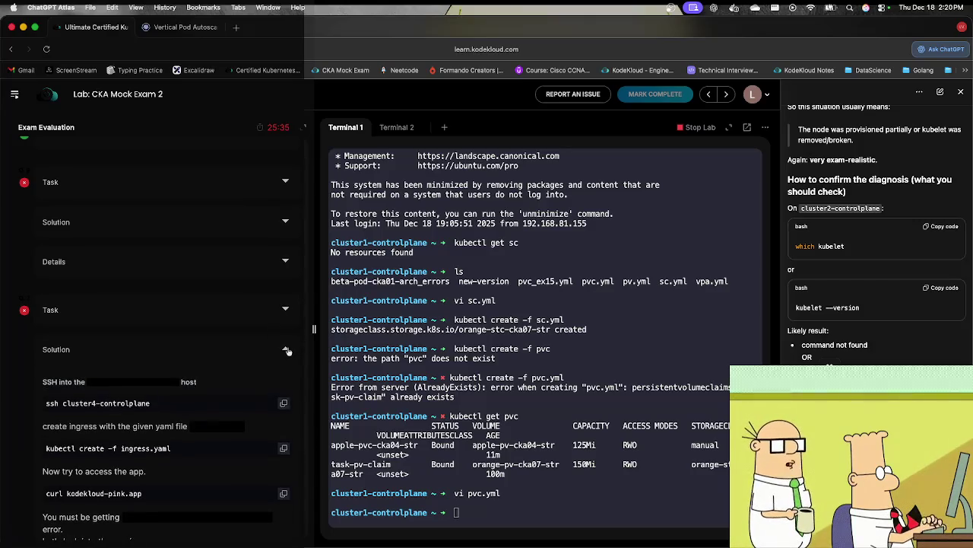
scroll(282, 354, down, 3)
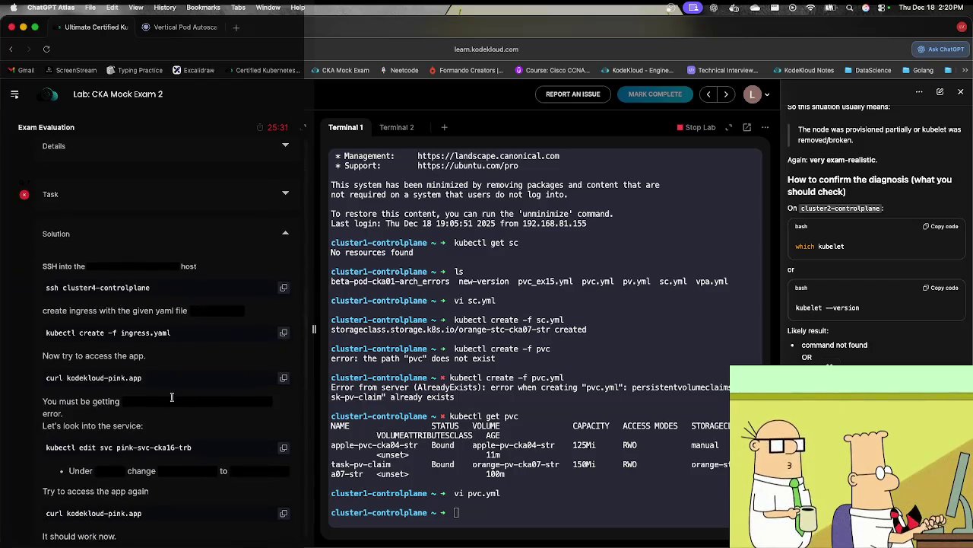
scroll(190, 349, down, 4)
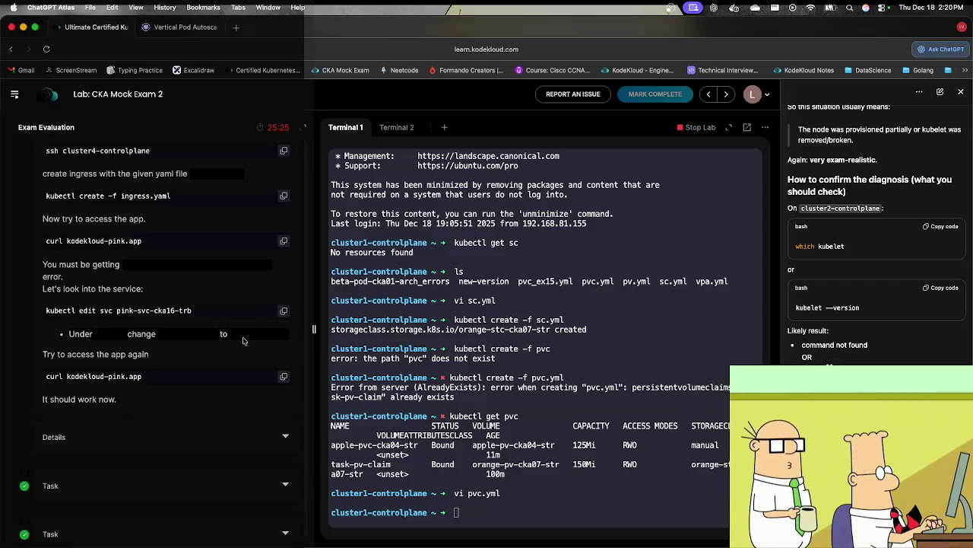
click(285, 437)
click(286, 439)
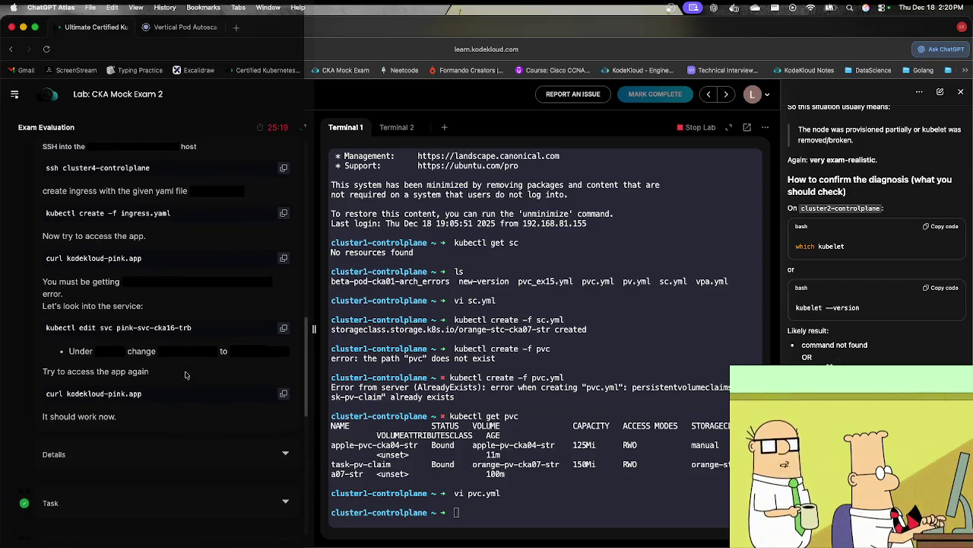
scroll(185, 374, up, 3)
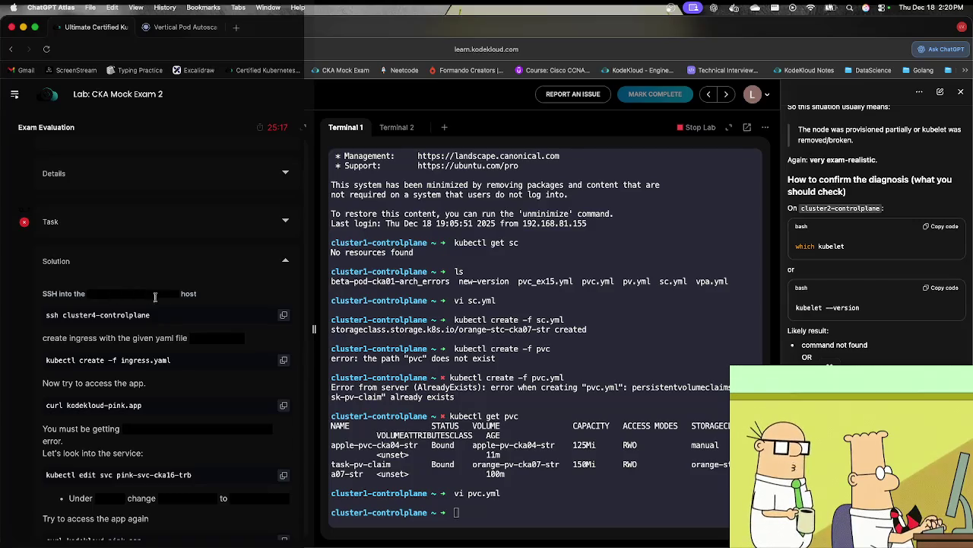
Step: Exit cluster1-controlplane, SSH into cluster4-controlplane and clear the screen
click(356, 392)
text(exi)
key(Return)
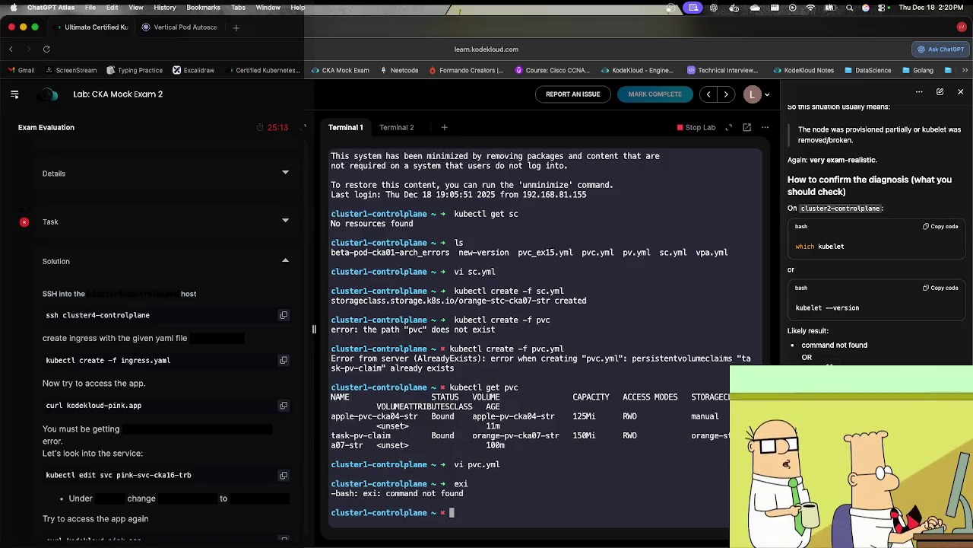
text(exit)
key(Return)
text(s)
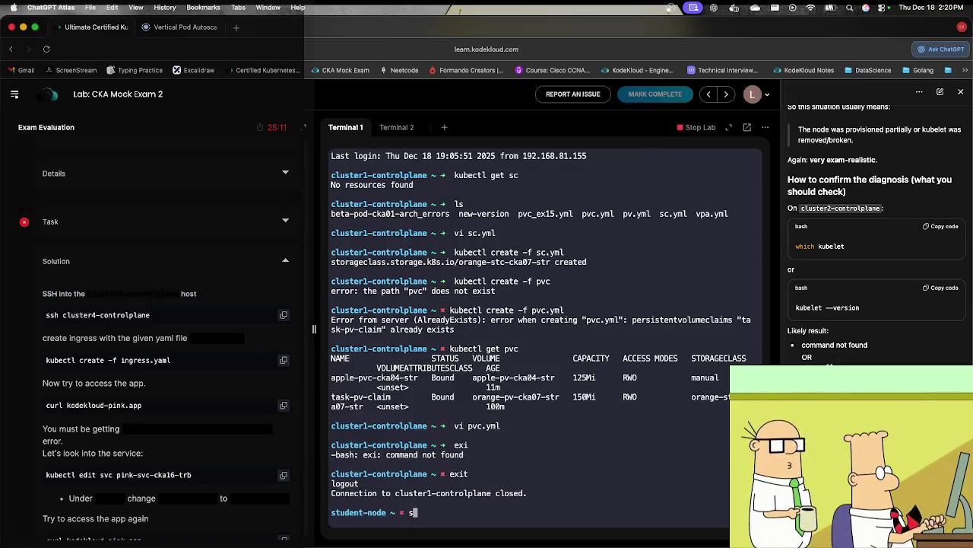
text(sh cluster4-controlplane)
key(Return)
text(clear)
key(Return)
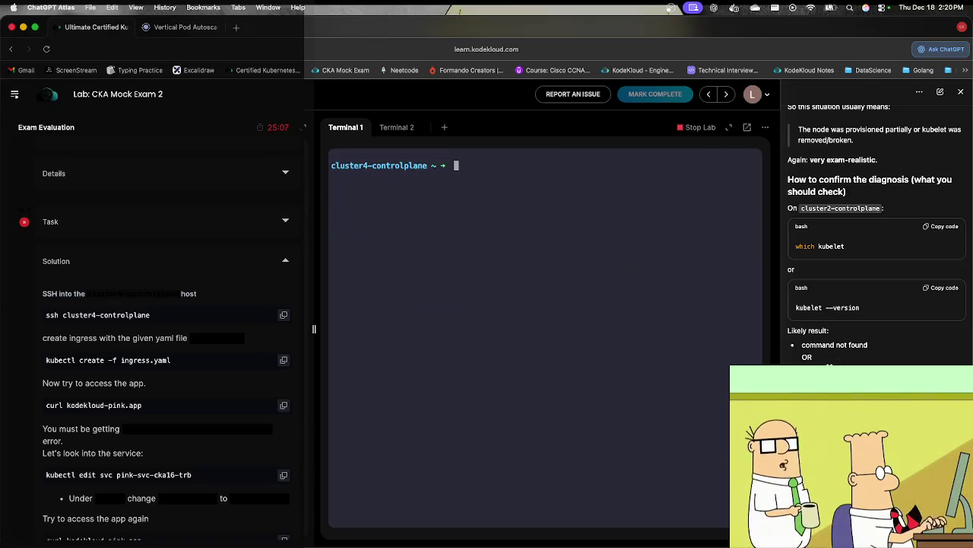
Step: Paste and run curl kodekloud-pink.app from the solution, getting 502 Bad Gateway
click(284, 405)
key(super+v)
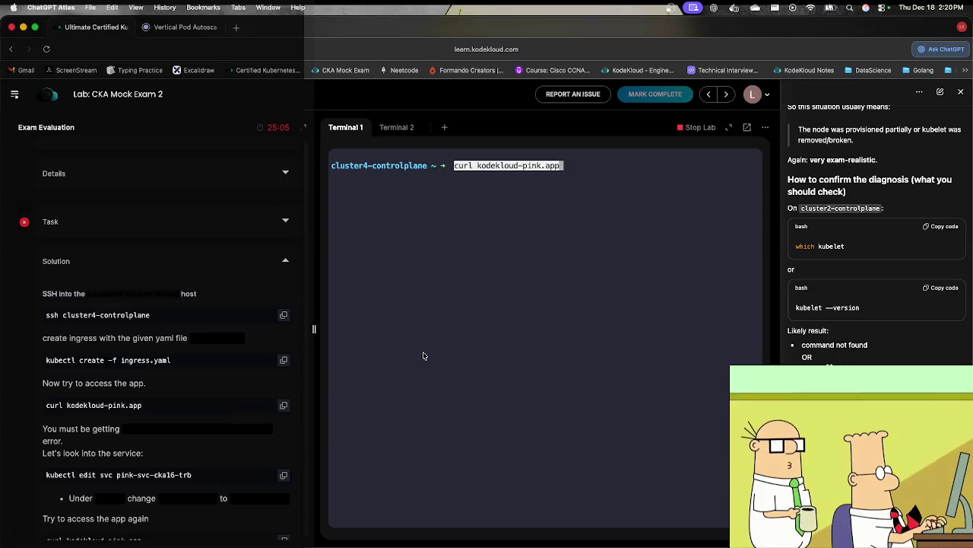
key(Return)
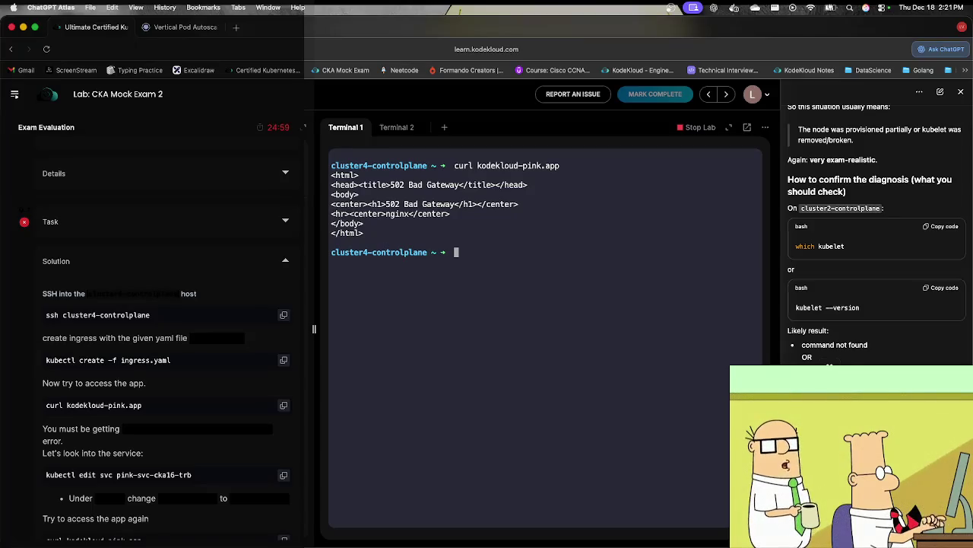
Step: Paste and run kubectl edit svc pink-svc-cka16-trb to open the service definition
click(283, 474)
key(super+v)
key(Return)
key(Down)
key(Down)
key(Down)
key(Down)
key(Down)
key(Down)
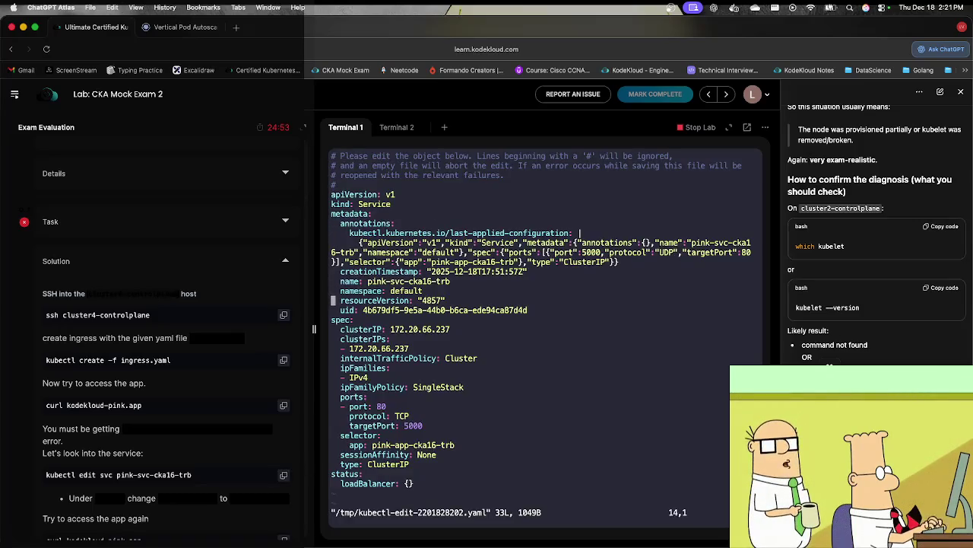
key(Up)
key(Up)
key(Up)
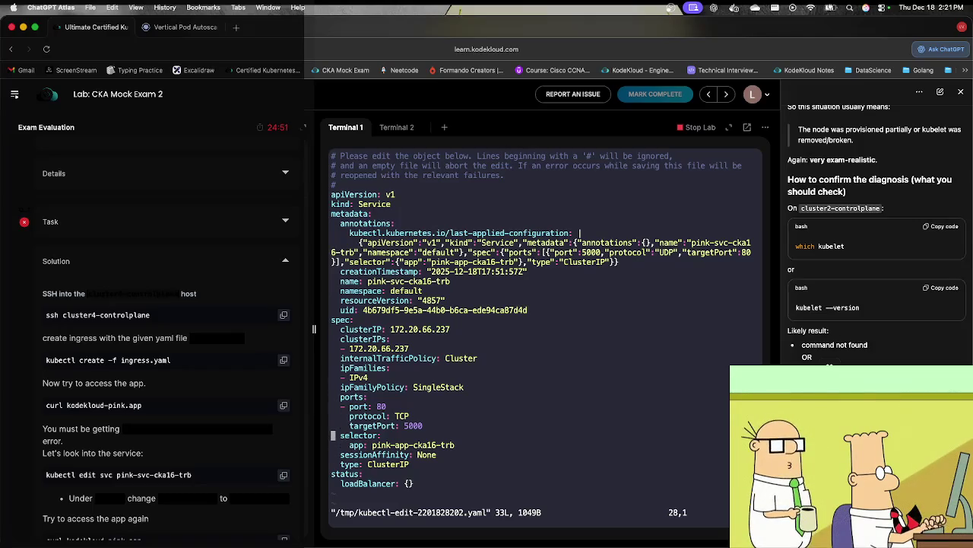
key(Right)
key(Right)
key(Right)
key(Right)
key(Right)
key(Right)
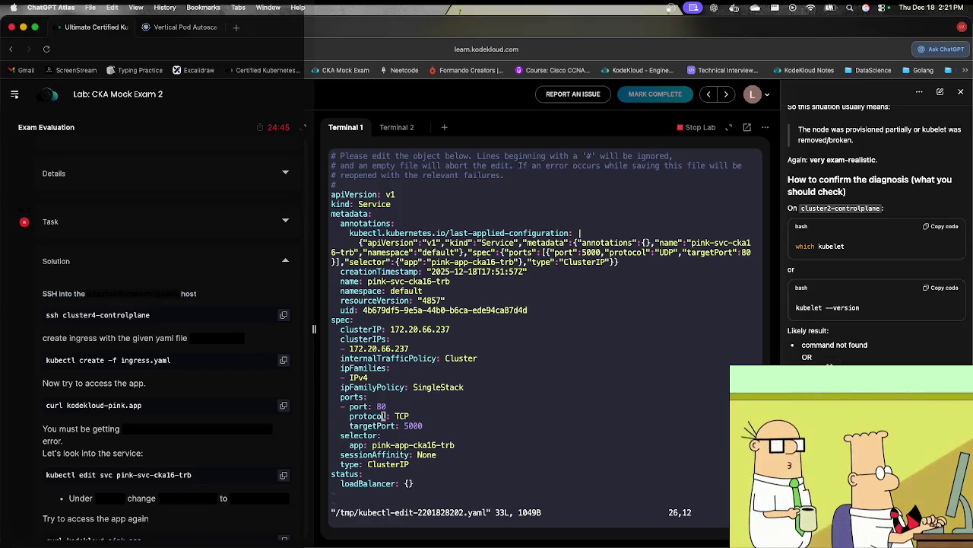
Step: Replace the service port 80 with 5000 and start editing the targetPort line
key(a)
key(Up)
key(BackSpace)
key(BackSpace)
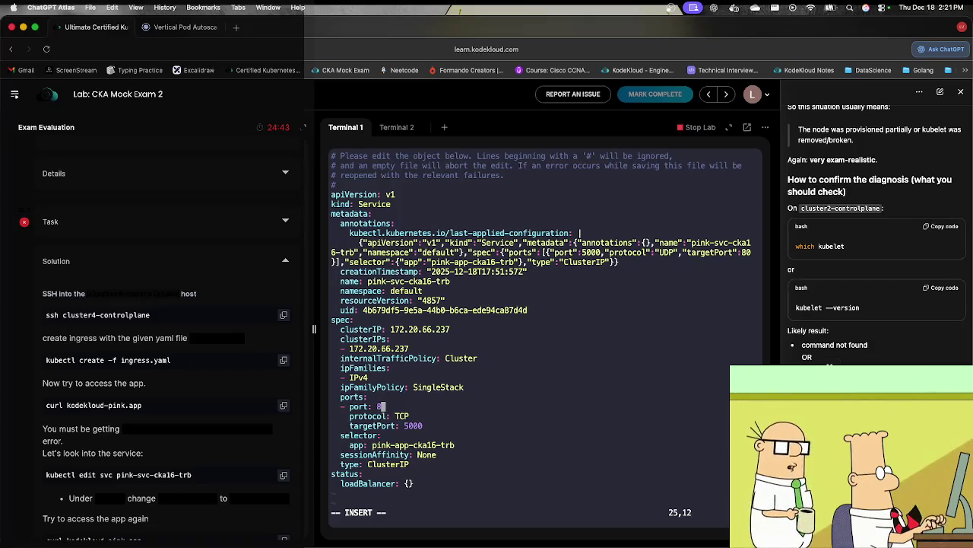
text(50)
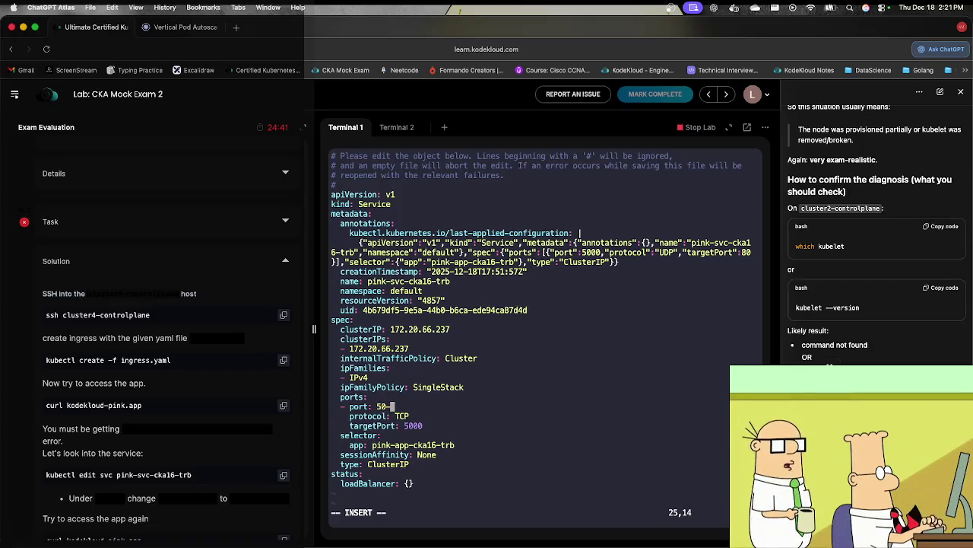
text(00)
key(Down)
key(Down)
key(End)
key(BackSpace)
key(BackSpace)
key(BackSpace)
key(BackSpace)
Step: Set the pink-svc-cka16-trb service targetPort to 80 and save it with :wq
text(80)
key(Escape)
text(:wq)
key(Return)
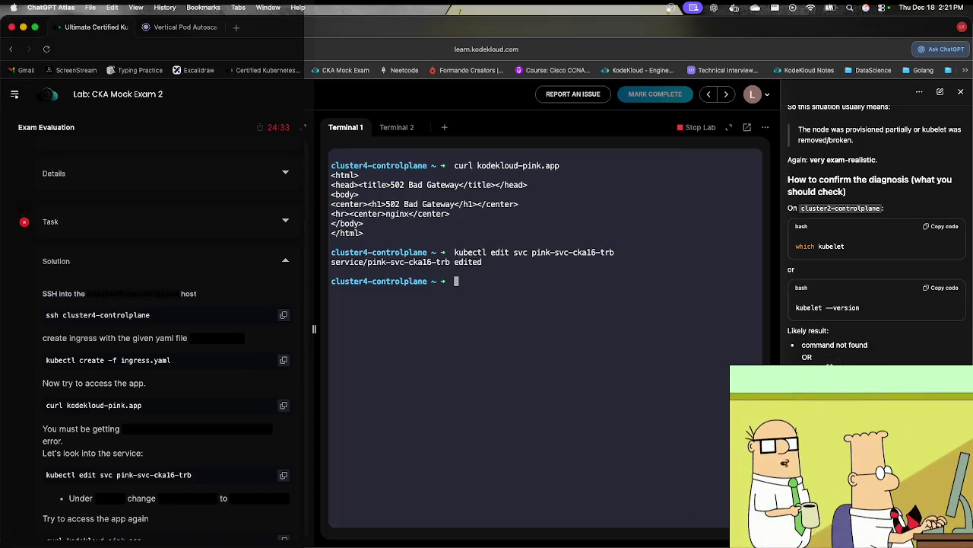
Step: Rerun curl kodekloud-pink.app four times; it still returns 502 Bad Gateway
key(Up)
key(Up)
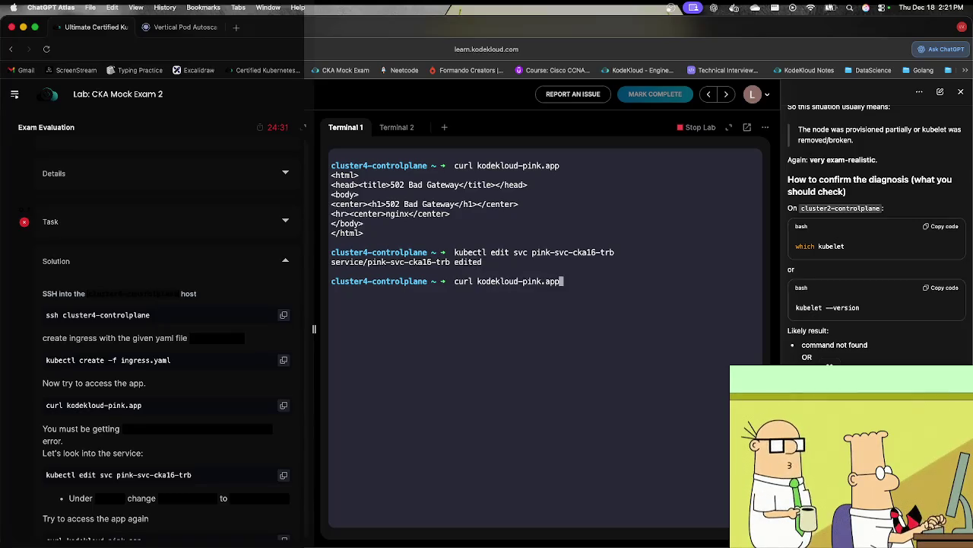
key(Return)
key(Up)
key(Return)
key(Up)
key(Return)
key(Up)
key(Return)
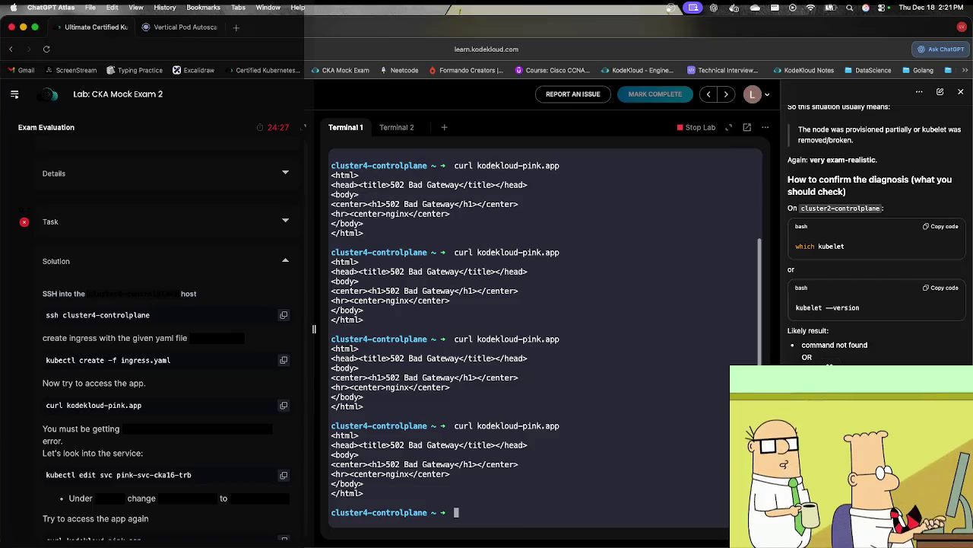
scroll(117, 434, down, 3)
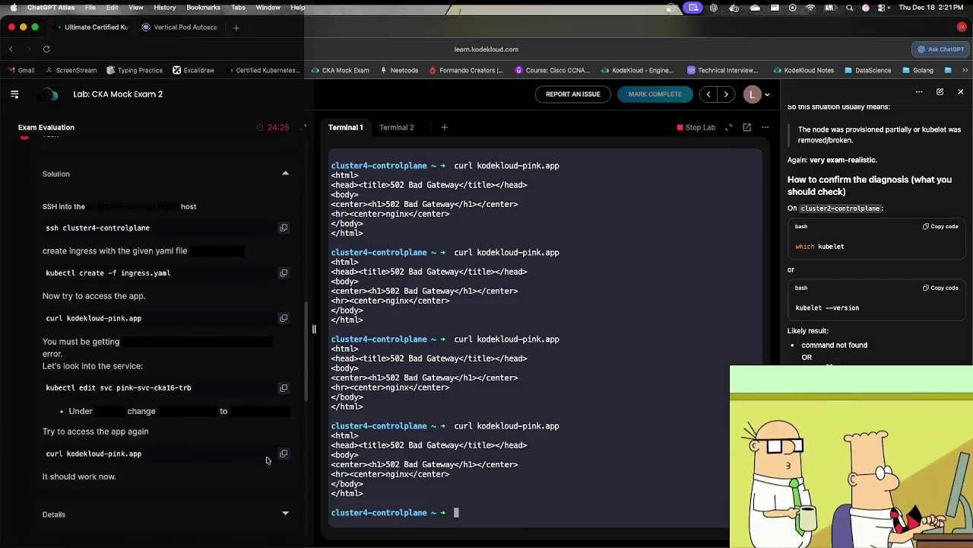
Step: Recall the curl request to kodekloud-pink.app from history and run it once more
key(Up)
key(Down)
key(Up)
key(Down)
key(Up)
key(Down)
key(Up)
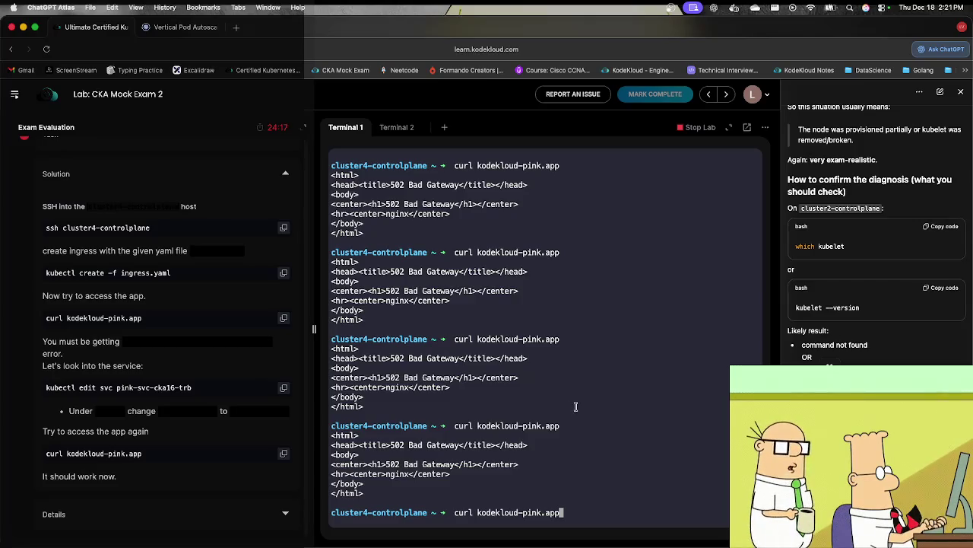
key(Return)
key(Up)
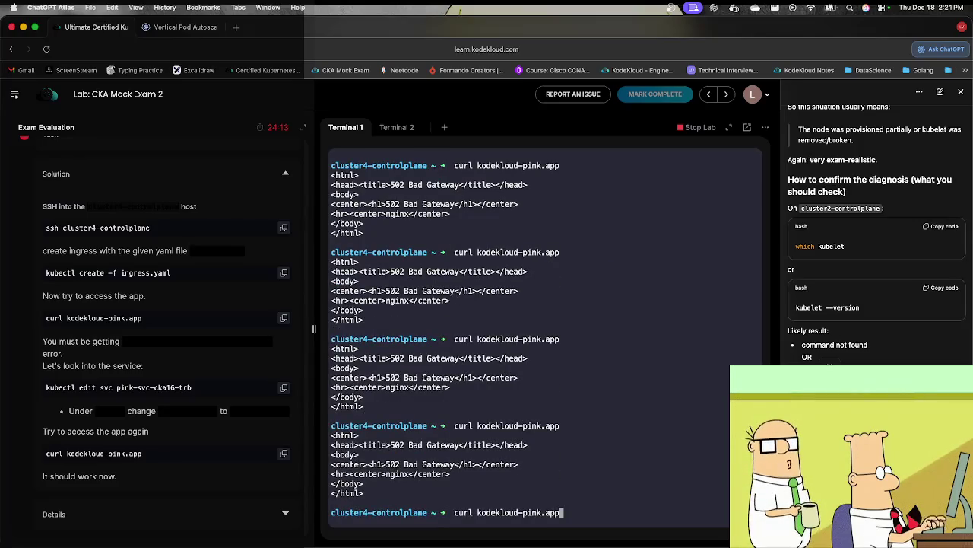
click(205, 407)
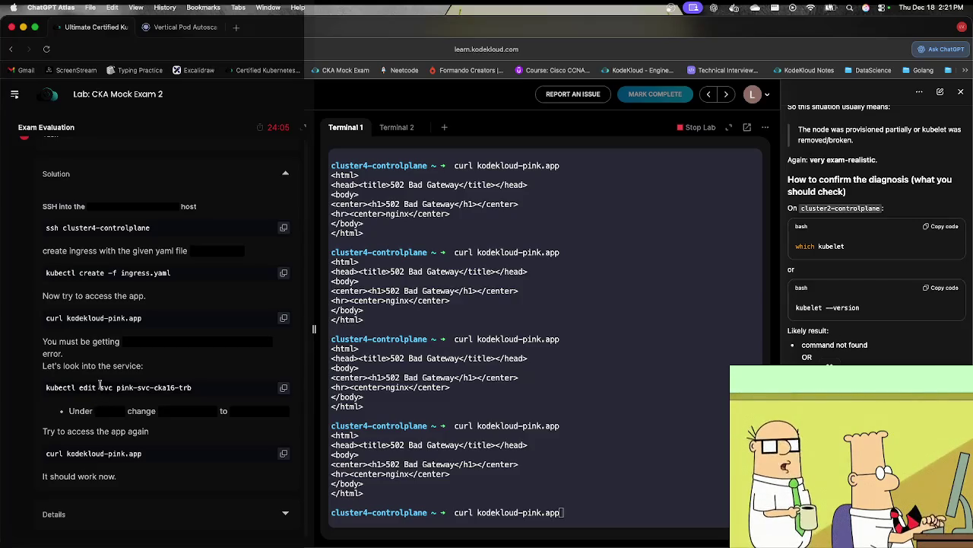
scroll(126, 411, down, 5)
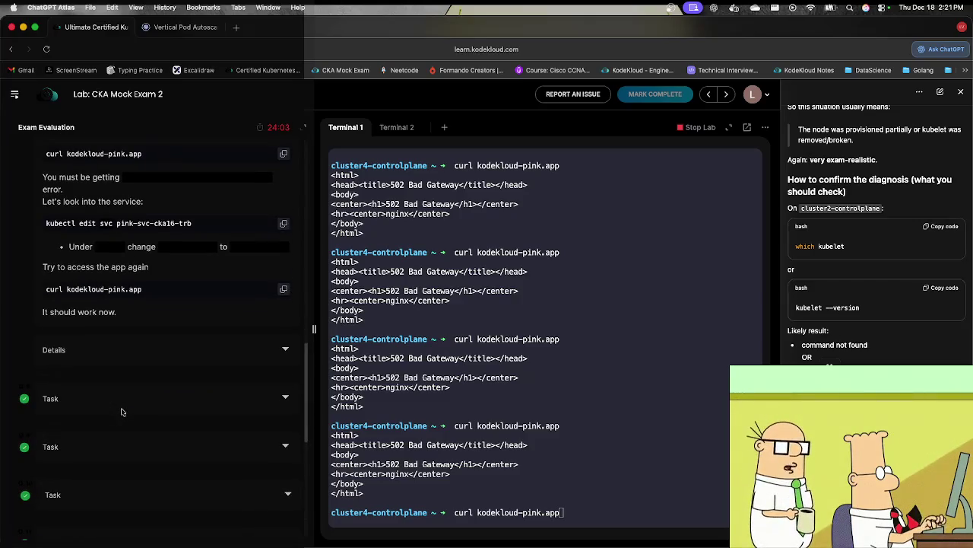
Step: View the solution for the failed kubelet troubleshooting task, then refocus the lab browser window
scroll(134, 411, down, 4)
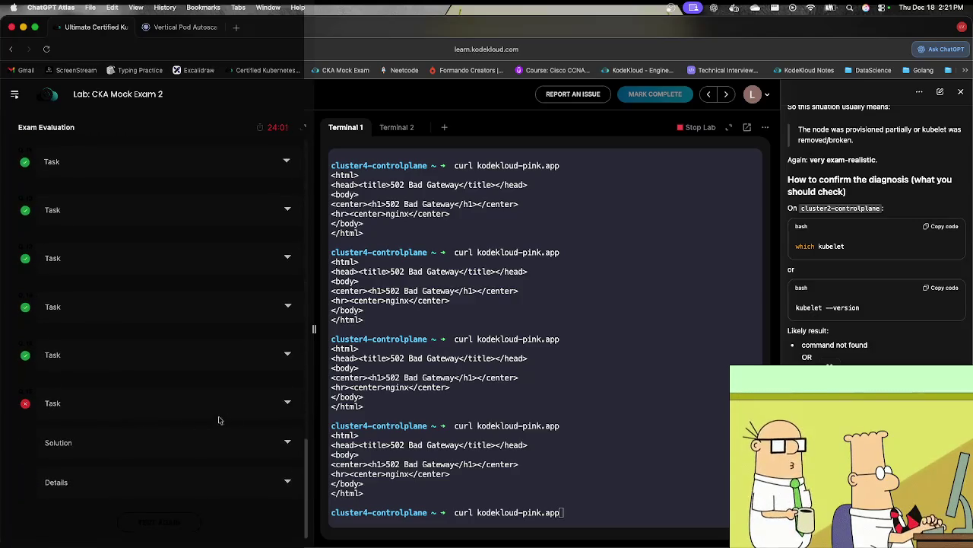
click(291, 405)
scroll(288, 418, down, 3)
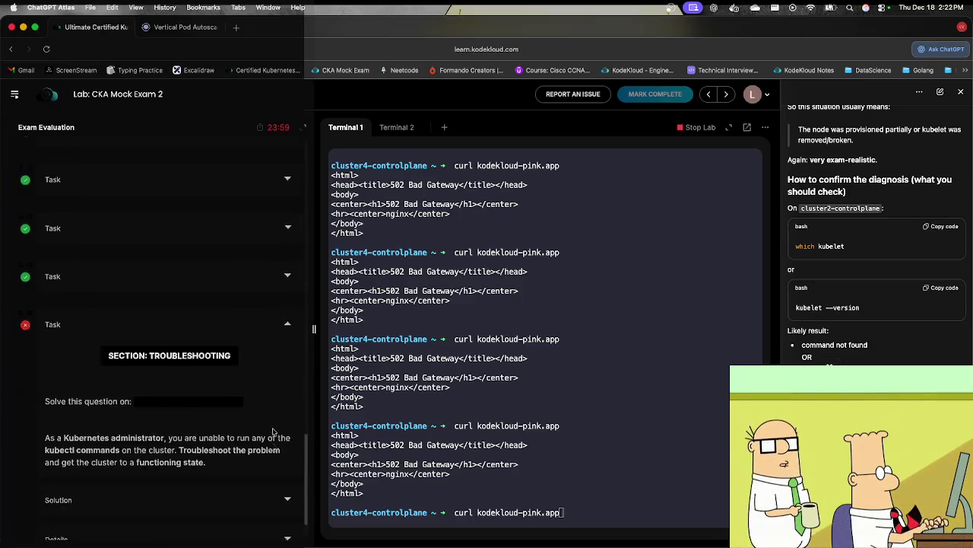
click(287, 441)
scroll(287, 442, down, 5)
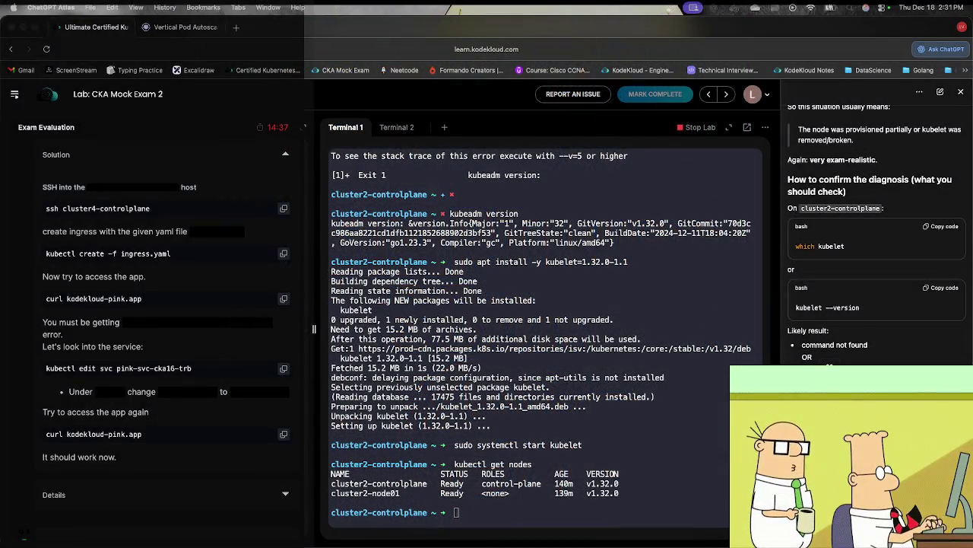
click(636, 431)
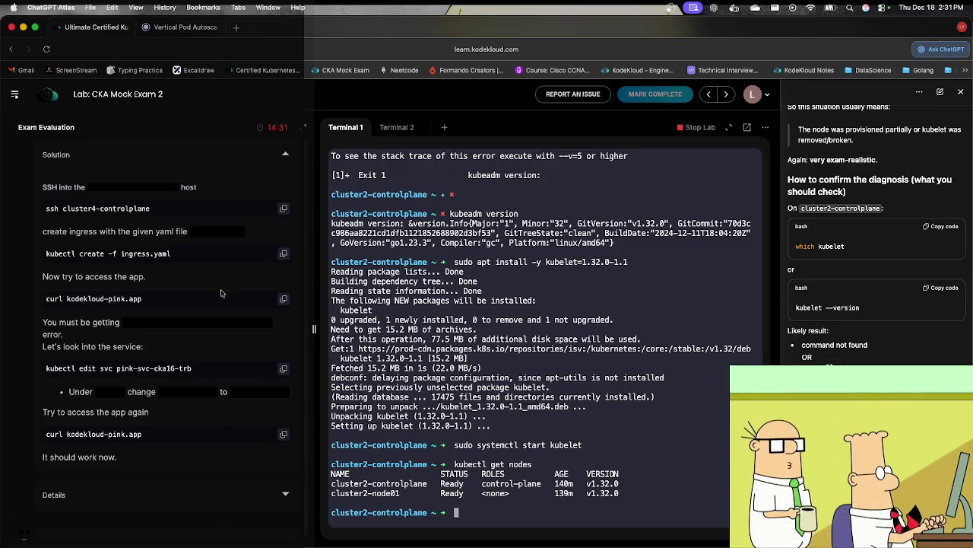
Step: Stop the running lab, dismiss the feedback prompt, and start CKA Mock Exam 3
click(695, 127)
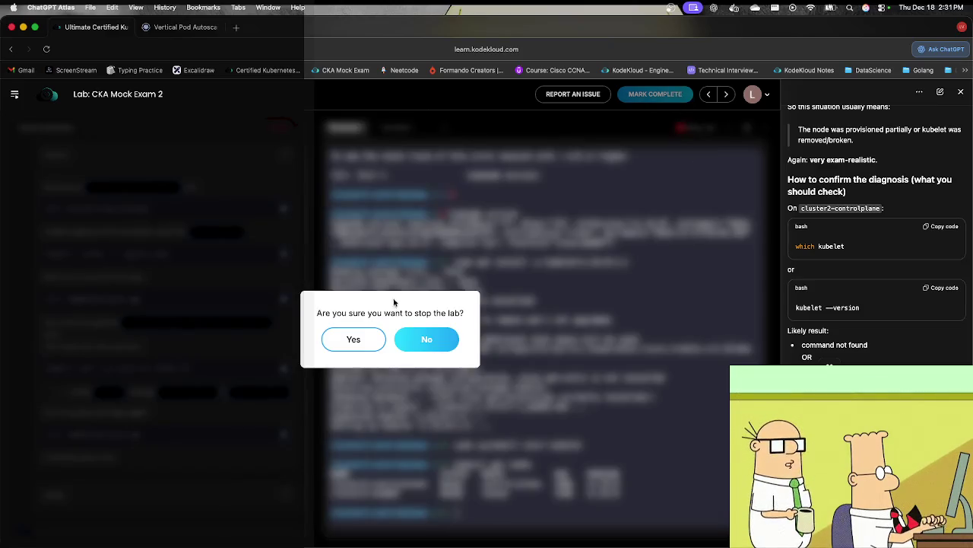
click(365, 339)
click(445, 423)
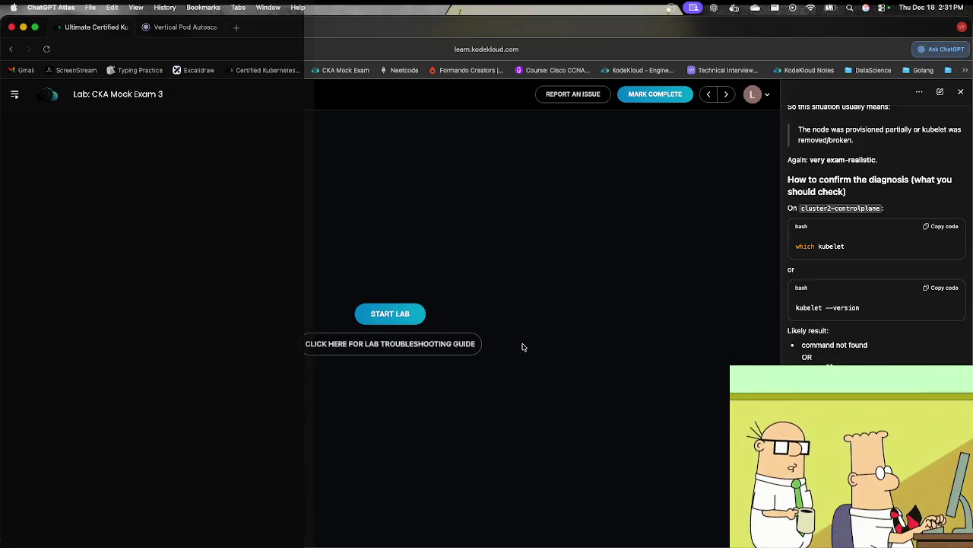
click(419, 318)
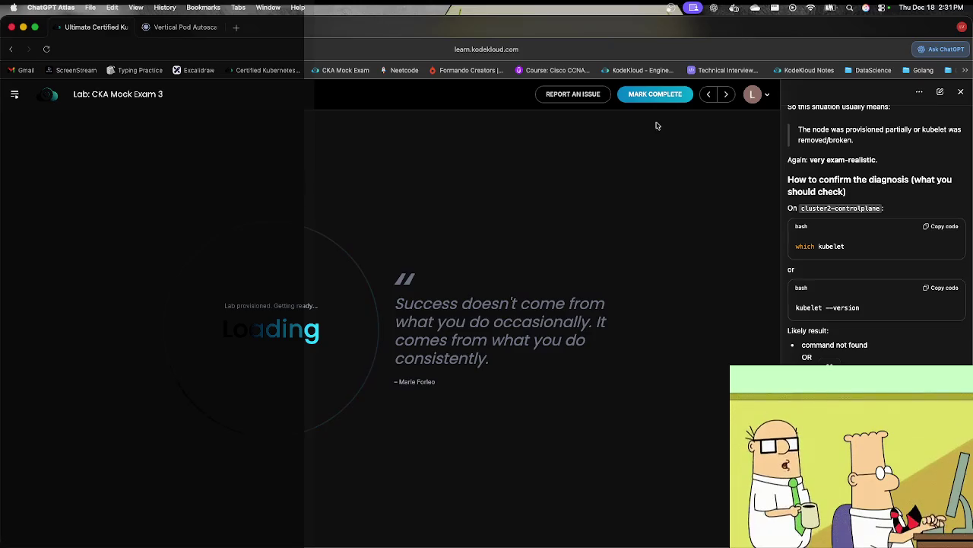
Step: Go from the dashboard via Kubestronaut and Ultimate CKA Mock Exam to the CKA Mock Exam 2 lab
click(50, 97)
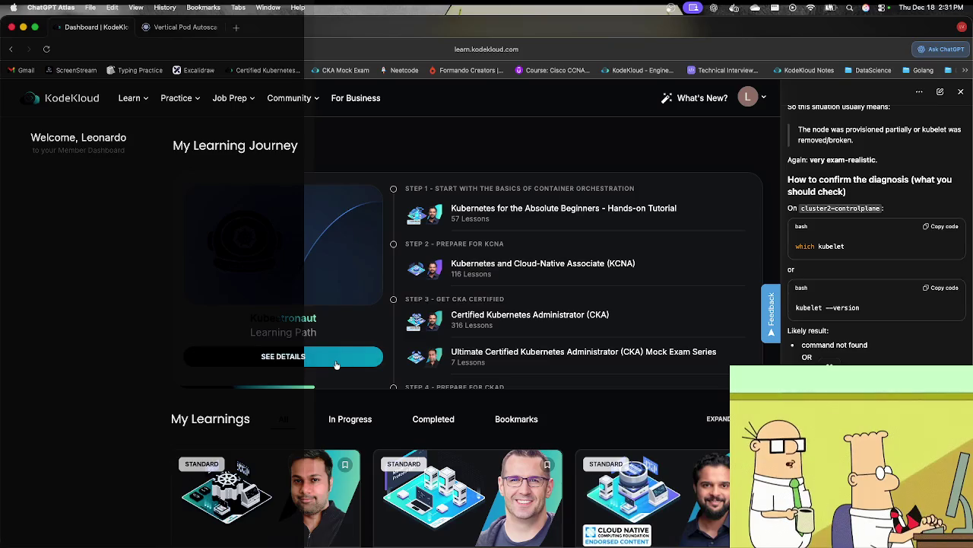
click(336, 364)
scroll(472, 328, down, 5)
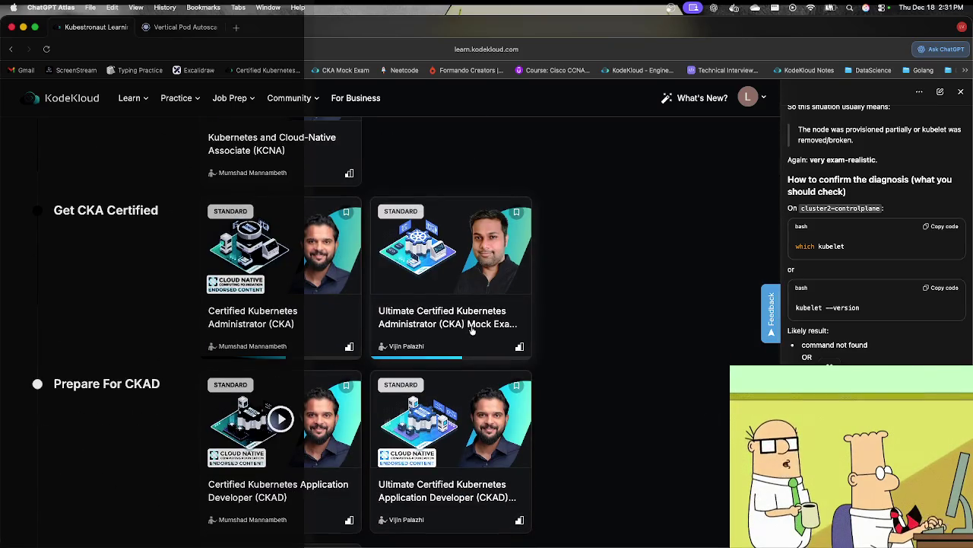
click(472, 329)
scroll(671, 436, down, 3)
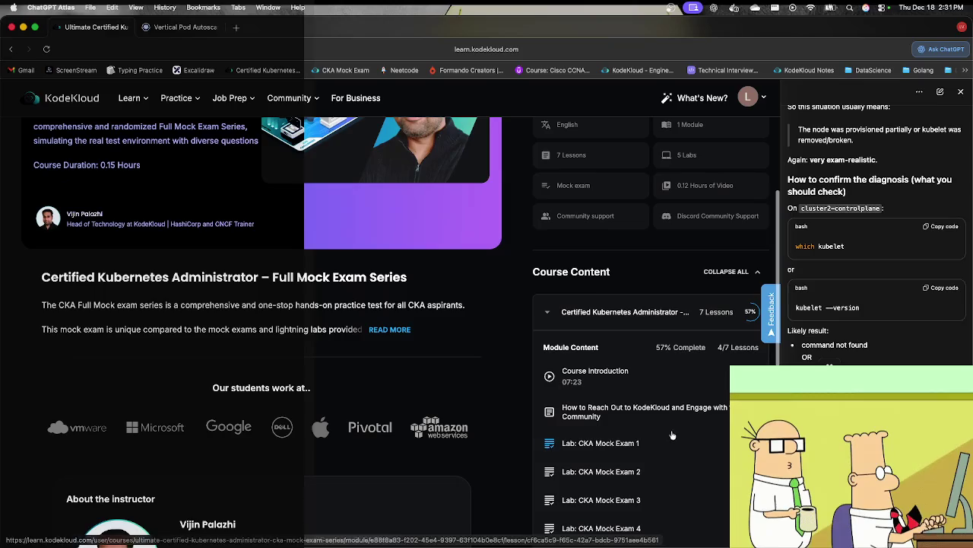
click(609, 473)
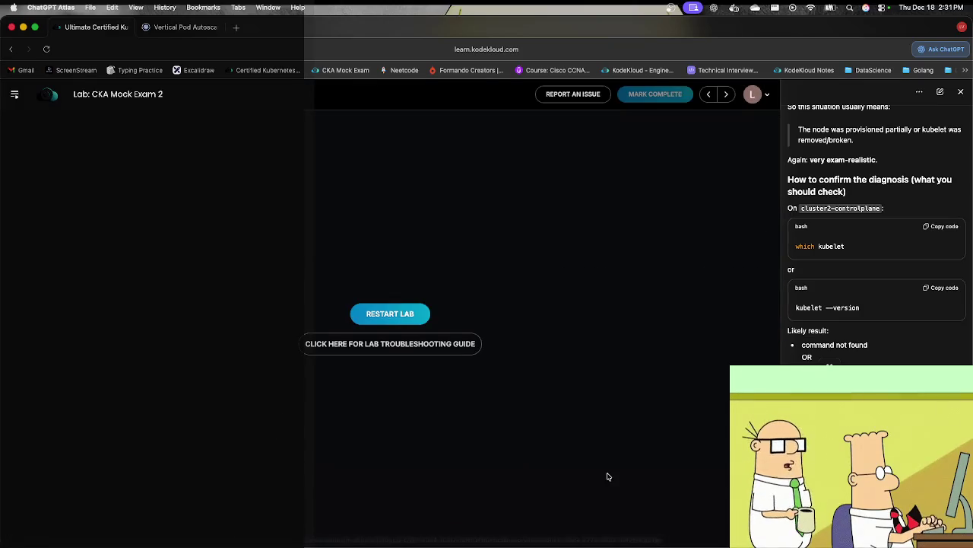
Step: Restart the CKA Mock Exam 2 lab, reloading the page for a fresh environment
click(388, 312)
click(365, 353)
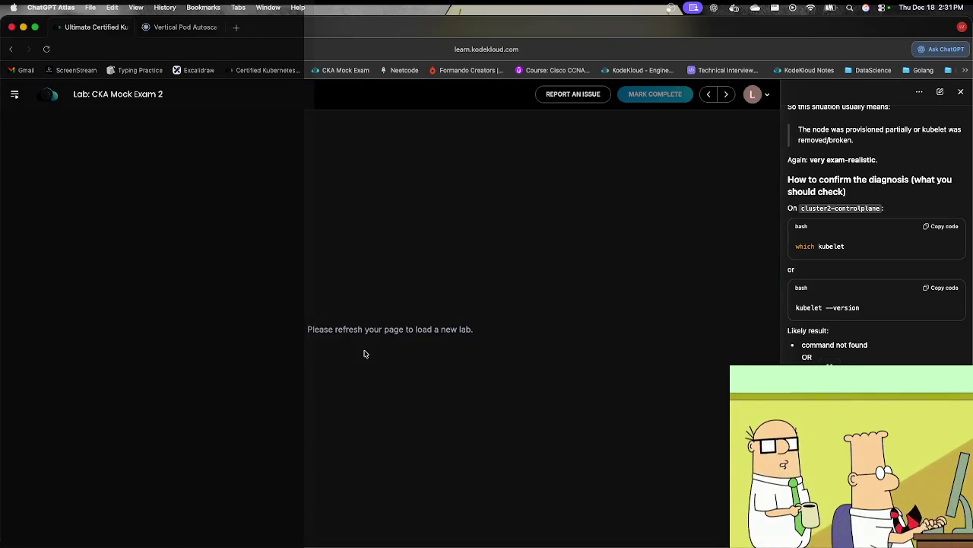
click(47, 49)
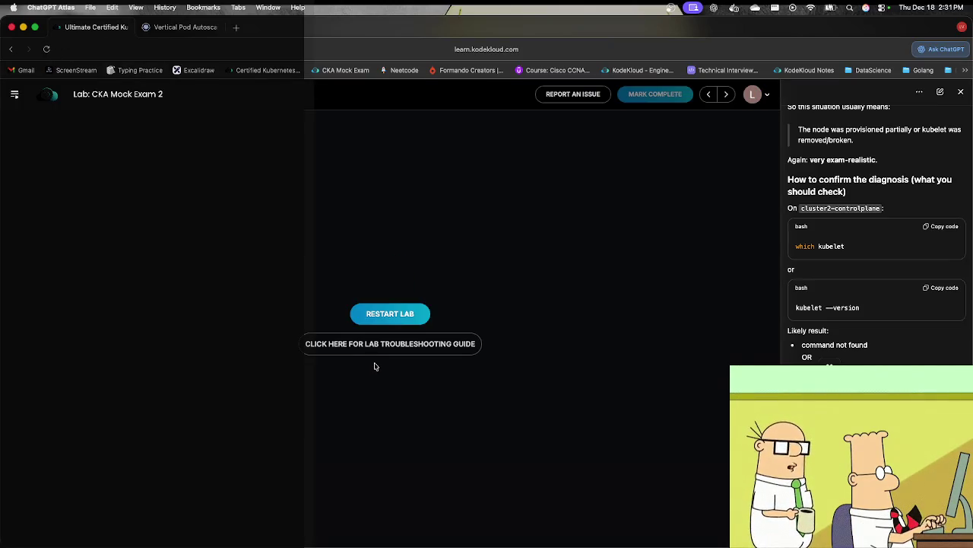
click(392, 312)
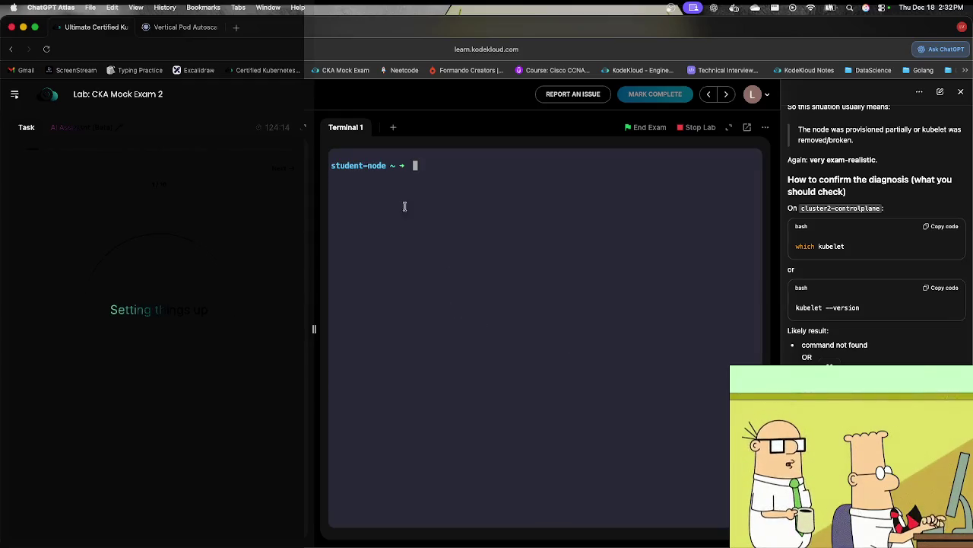
Step: Close the autoscaling docs tab and ssh into cluster1-controlplane using the task's command
click(192, 27)
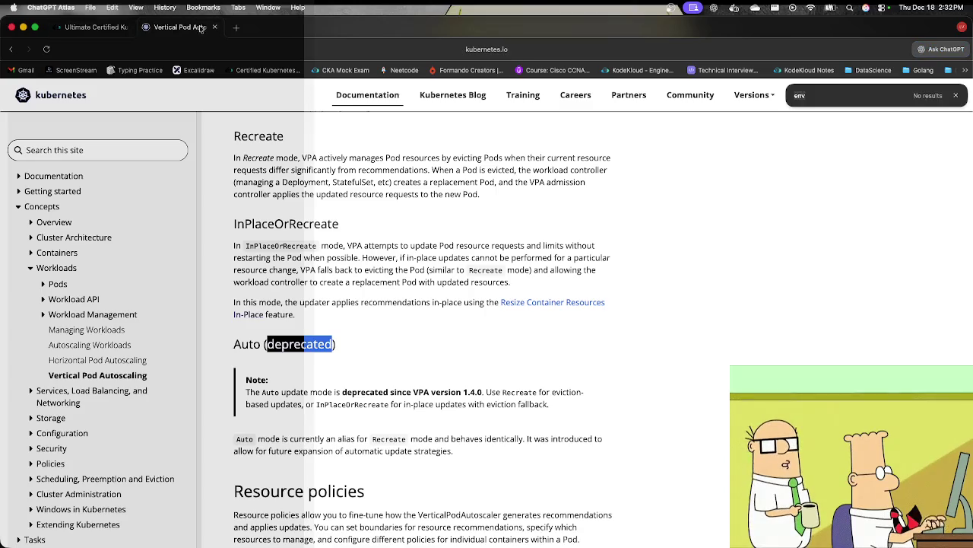
click(214, 28)
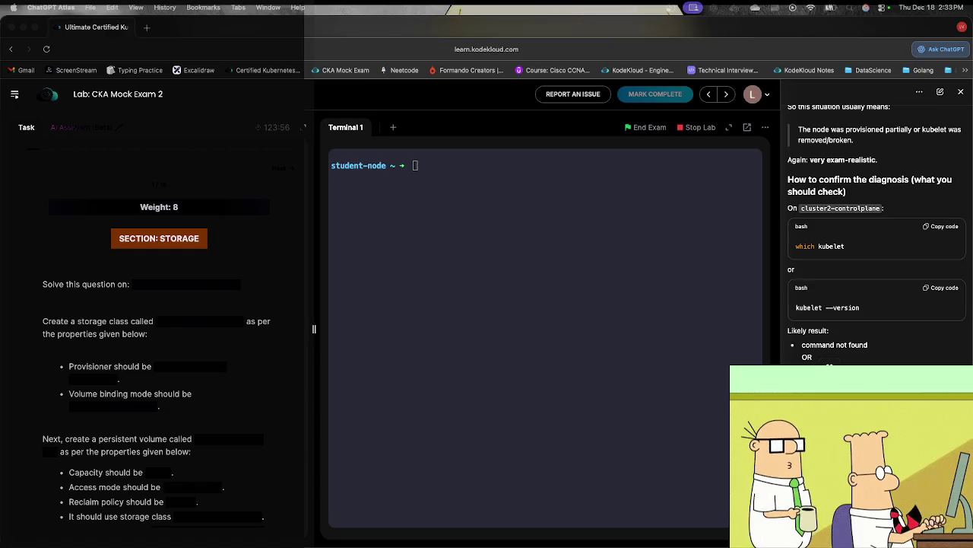
click(508, 218)
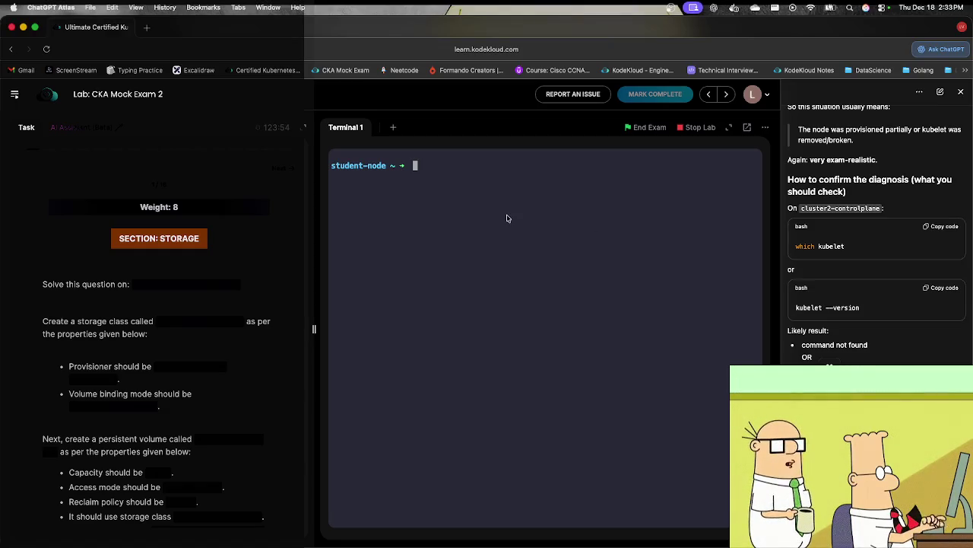
click(135, 280)
click(393, 251)
text(ssh cluster1-controlplane)
key(Return)
text(clear)
key(Return)
Step: Open a new sc.yml file in vi, correcting the dc.yml typo
text(vi dc.yml)
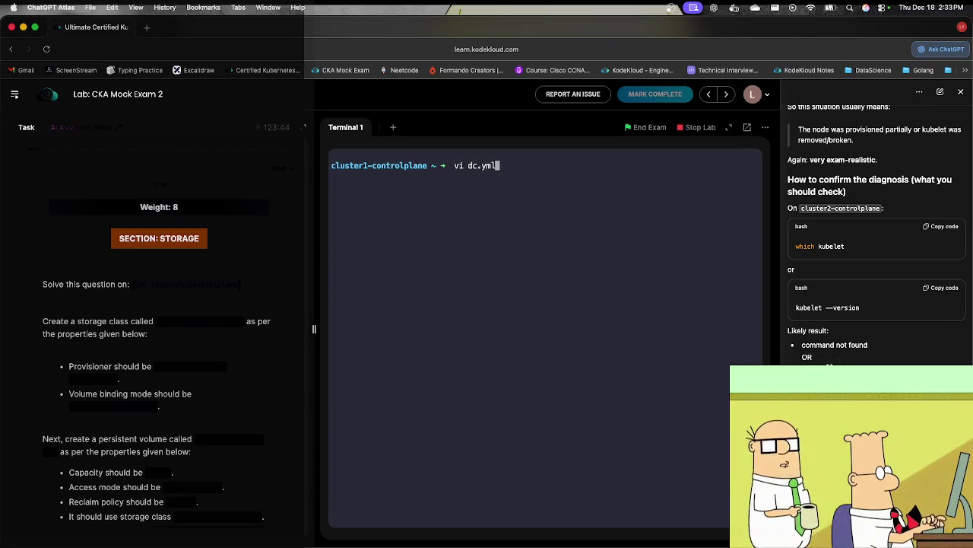
key(Left)
key(Left)
key(Left)
key(BackSpace)
text(s)
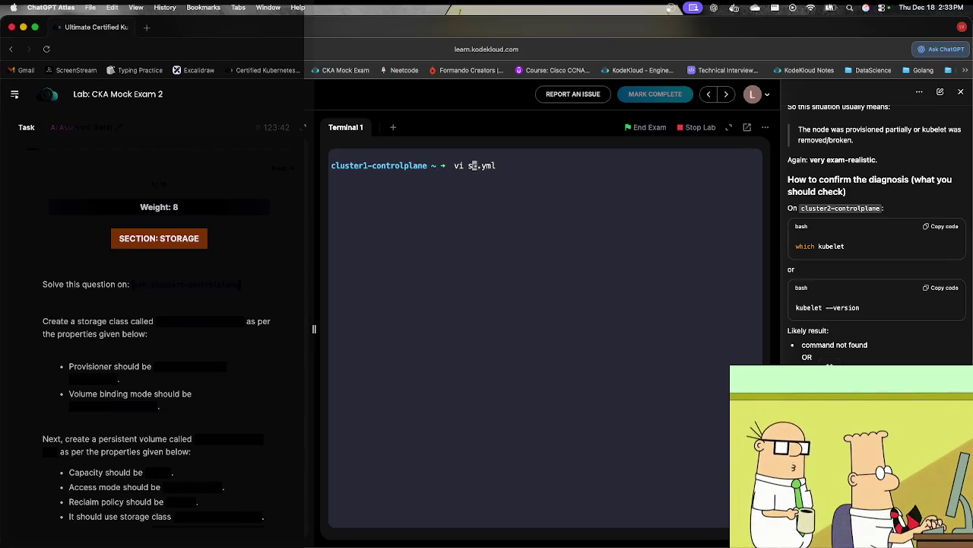
key(Return)
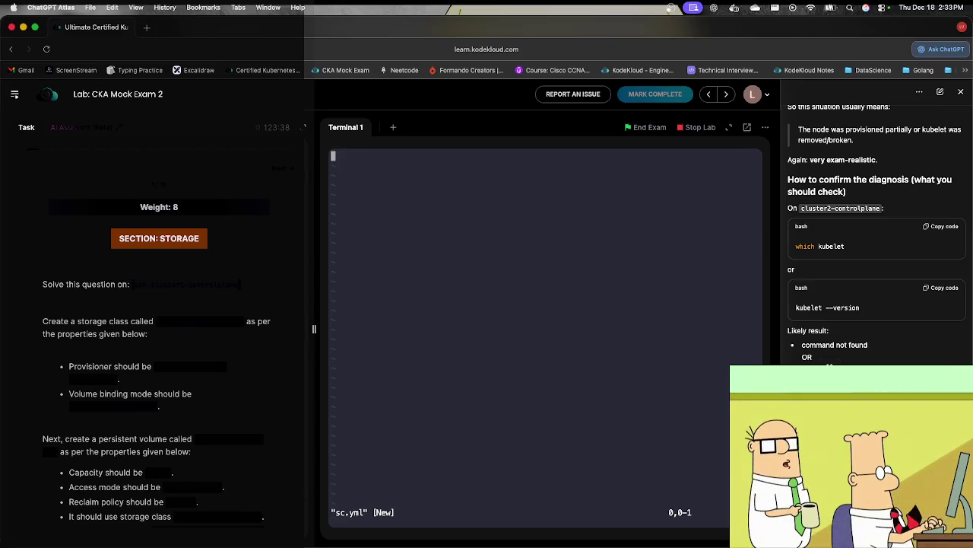
Step: Paste the StorageClass manifest into sc.yml and delete the placeholder local-storage name
click(619, 268)
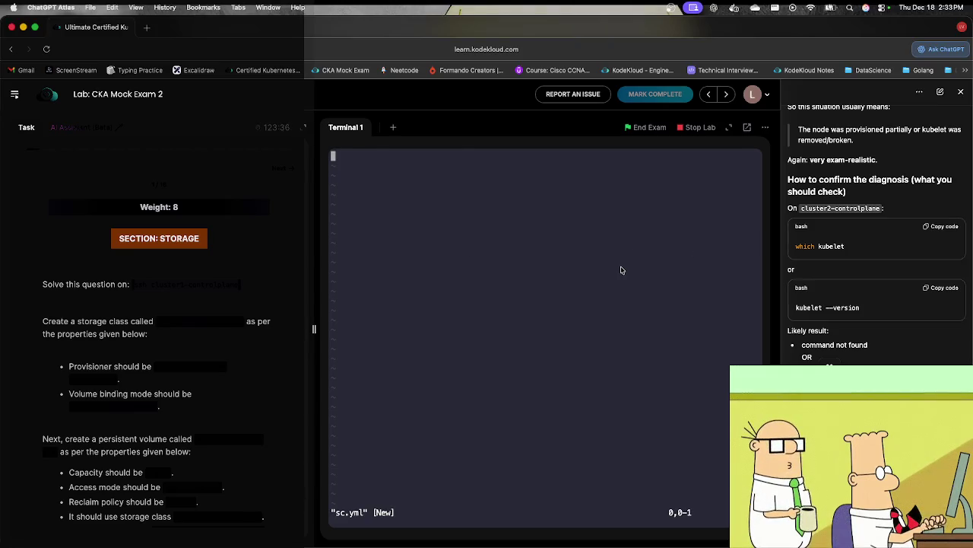
text(apiVersion: storage.k8s.io/v1 kind: StorageClass metadata:   name: local-storage provisioner: kubernetes.io/no-provisioner # indicates that this StorageClass does not support automatic provisioning volumeBindingMode: WaitForFirstConsumer)
key(Up)
key(Up)
key(Up)
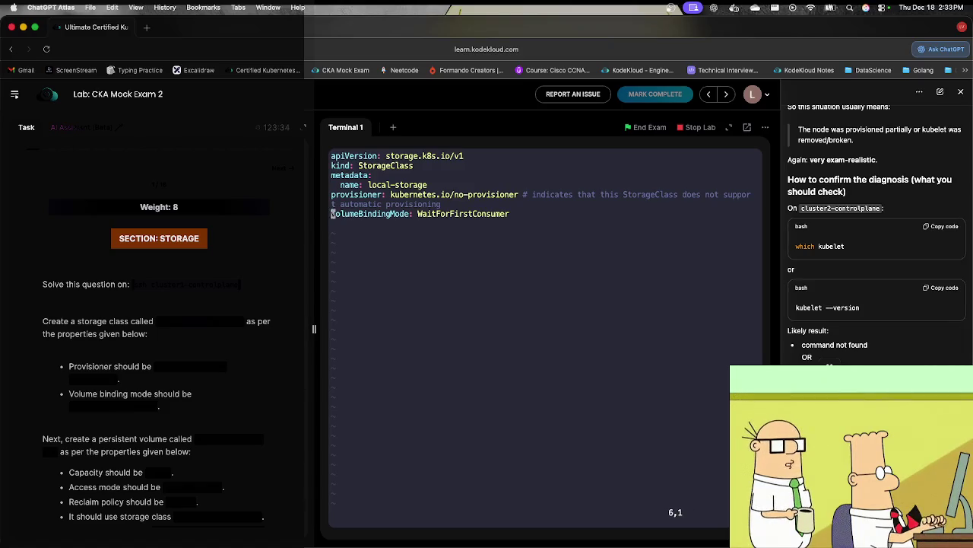
key(Right)
key(Right)
key(Right)
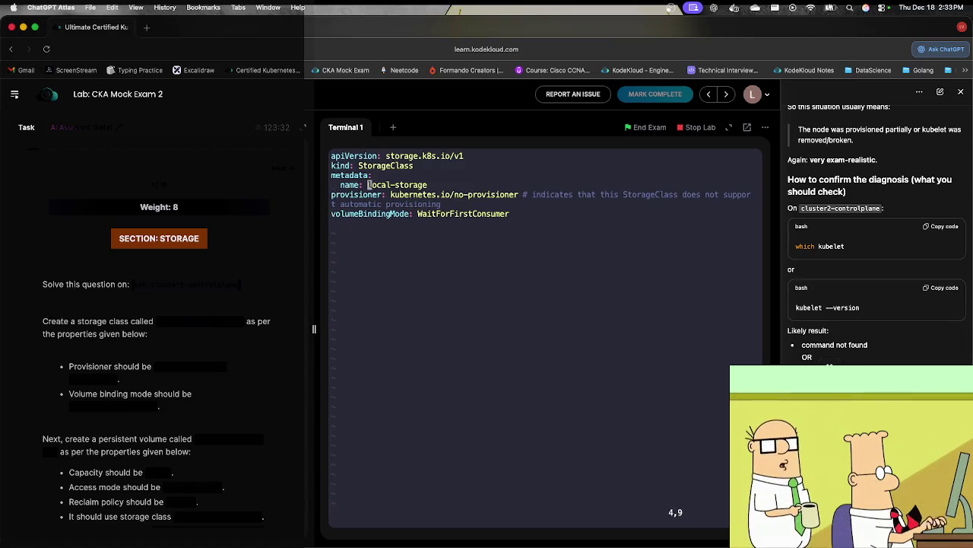
key(i)
key(Delete)
key(Delete)
key(Delete)
key(Delete)
key(Delete)
key(Delete)
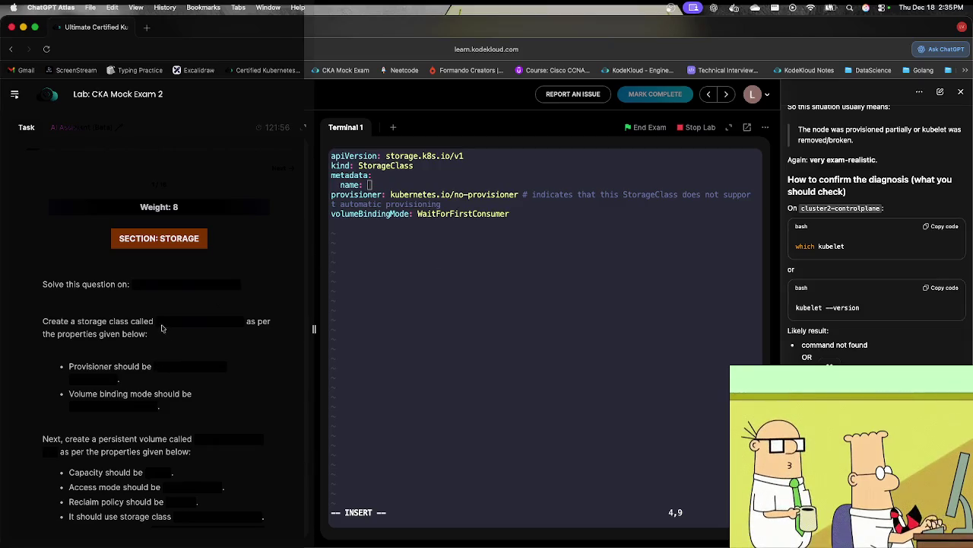
Step: Name the StorageClass orange-stc-cka07-str and save sc.yml
click(228, 321)
click(449, 300)
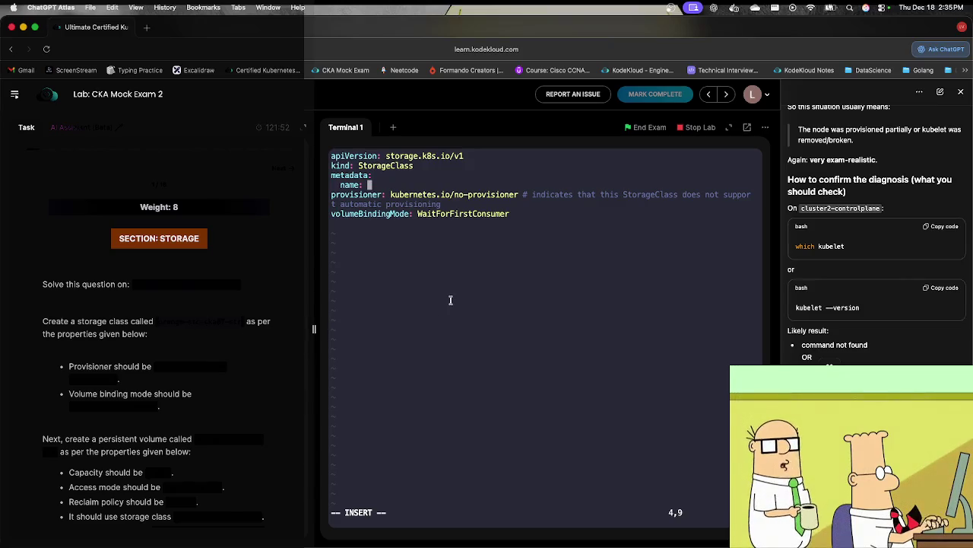
text(orange-stc-cka07-str)
key(Escape)
text(:wq)
key(Return)
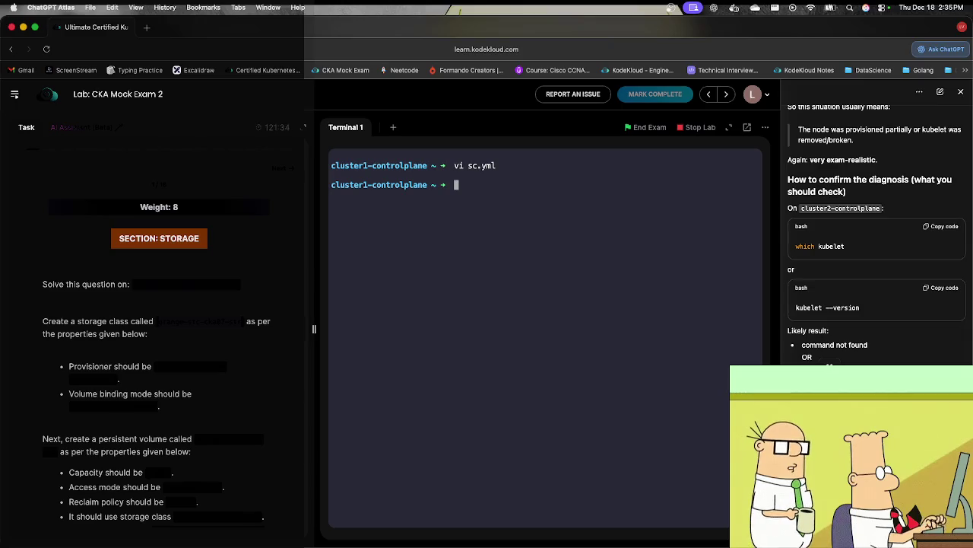
text(kubectl)
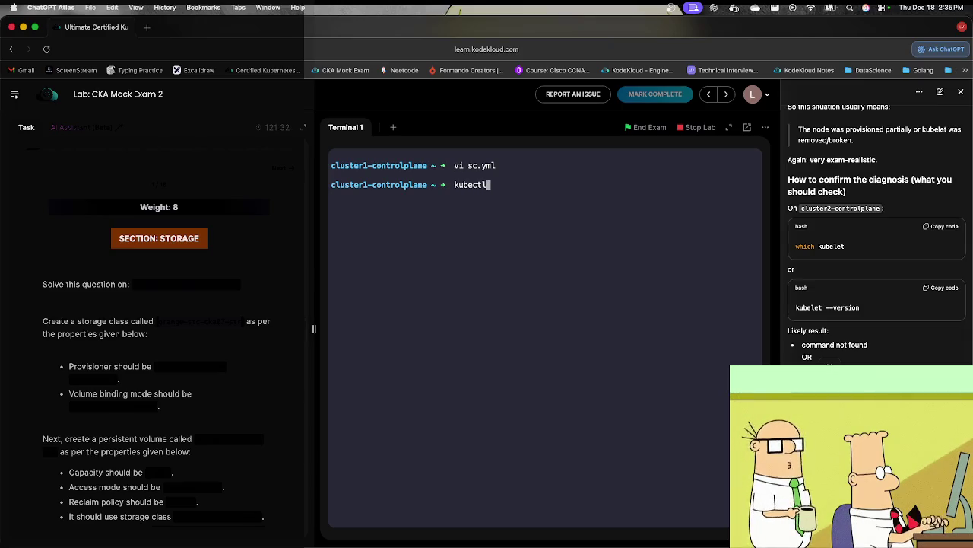
text( create -)
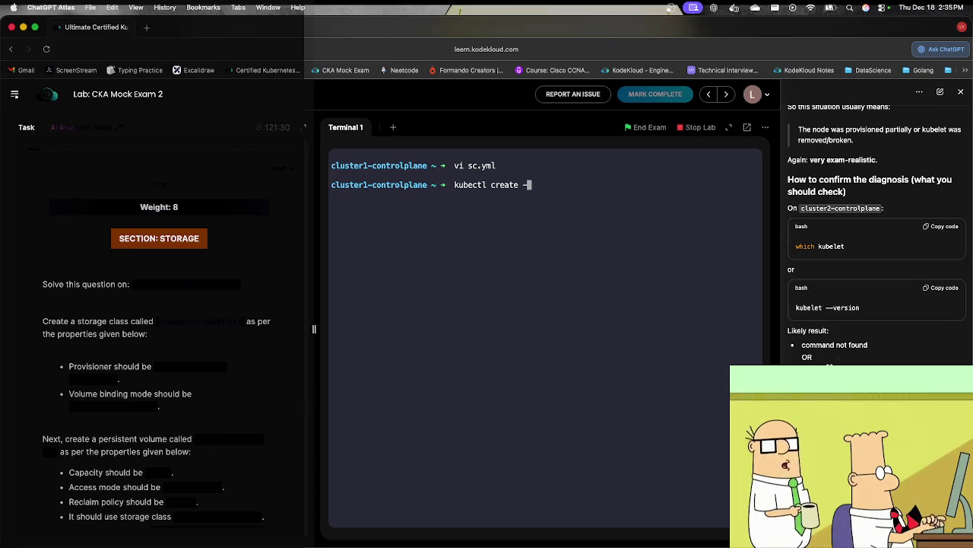
text(f sc.yml)
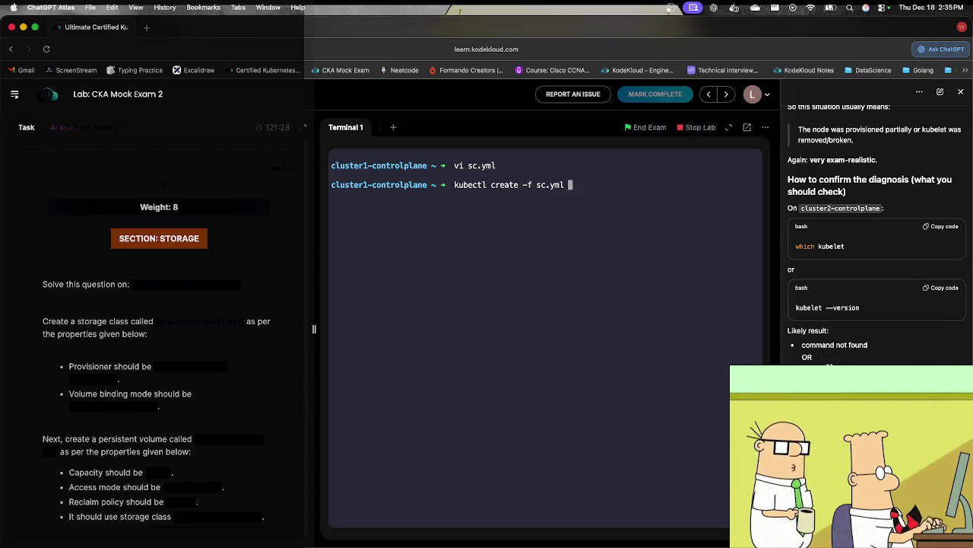
Step: Create the storage class from sc.yml and check it with kubectl get sc
key(Return)
text(kubectl get sc)
key(Return)
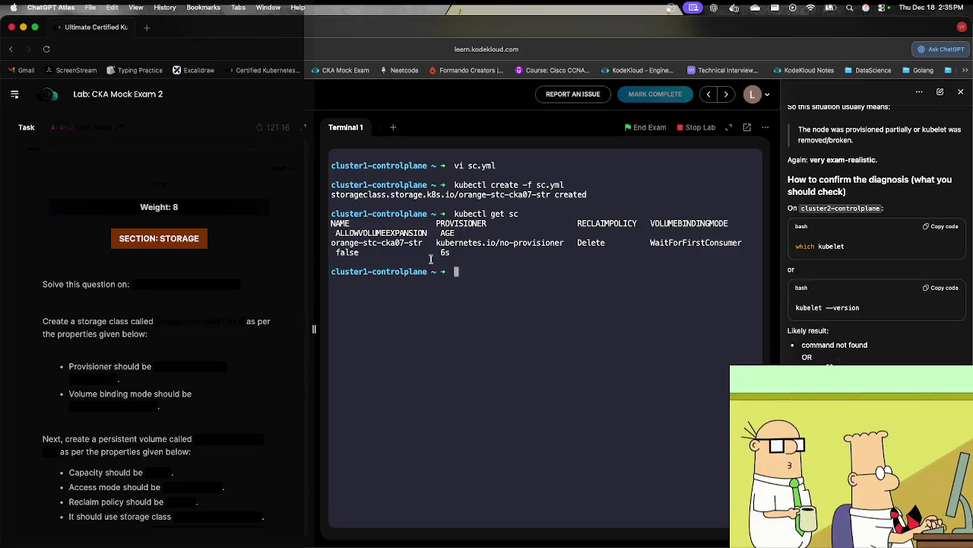
key(Return)
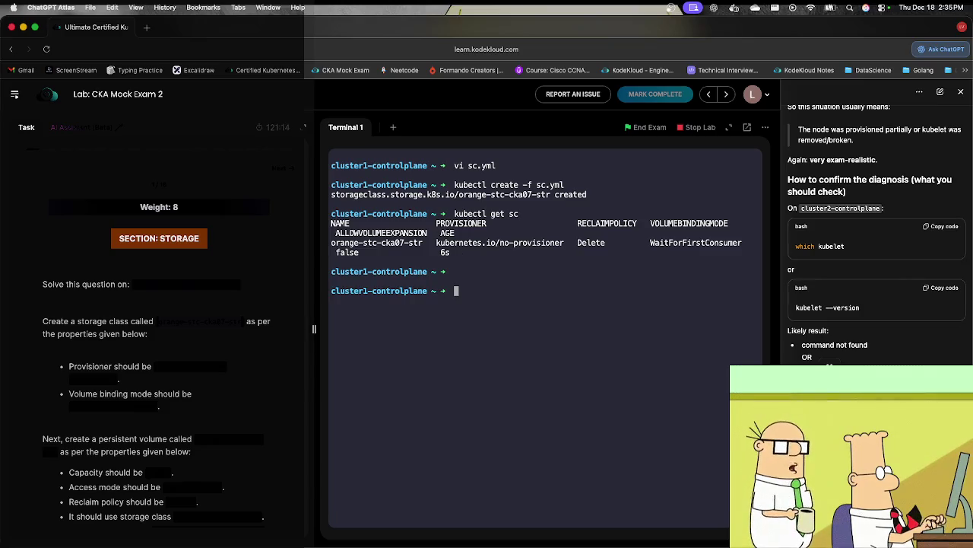
text(kubect)
key(BackSpace)
key(BackSpace)
key(BackSpace)
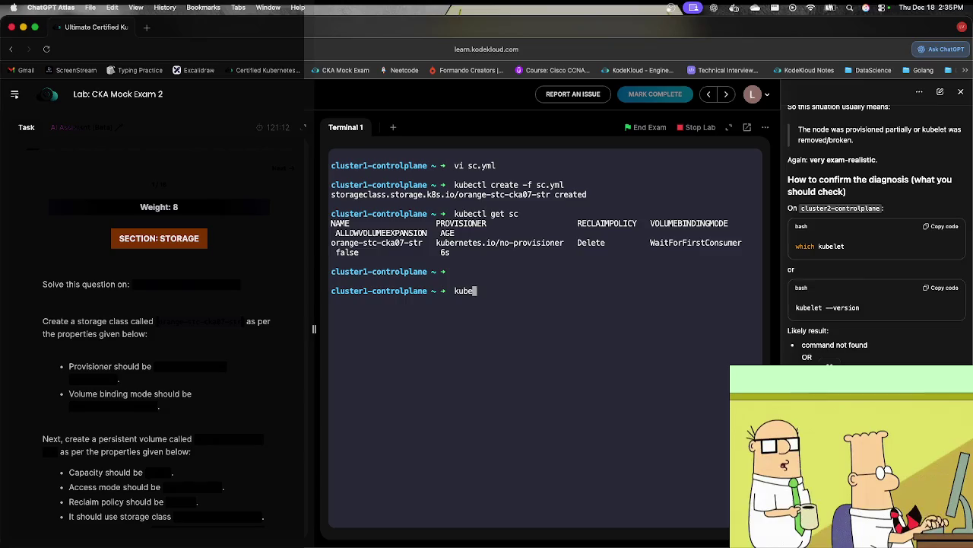
key(BackSpace)
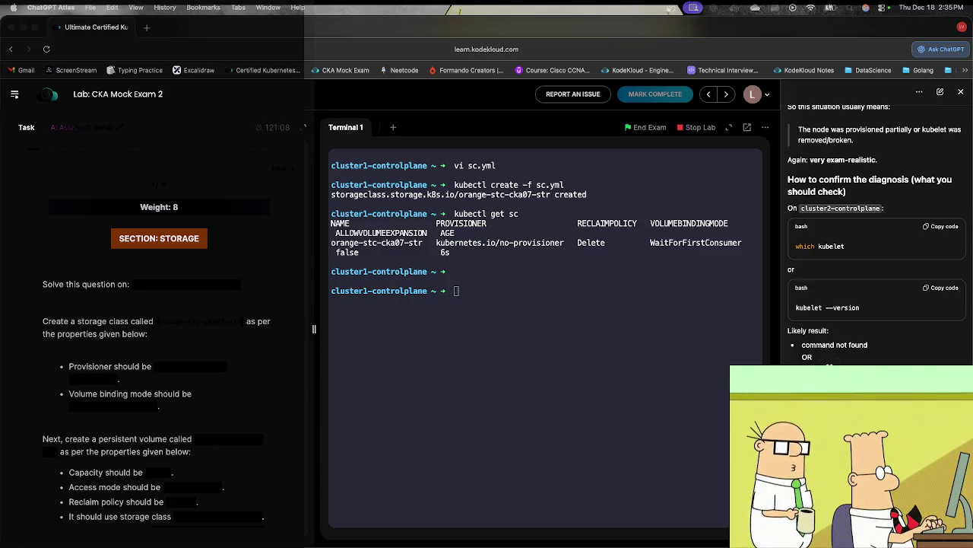
scroll(289, 386, down, 3)
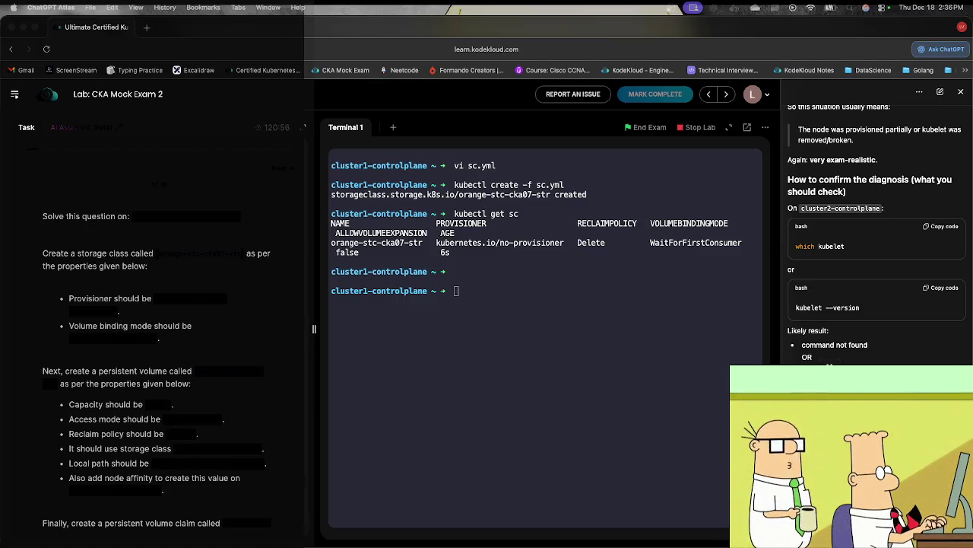
key(ctrl+Up)
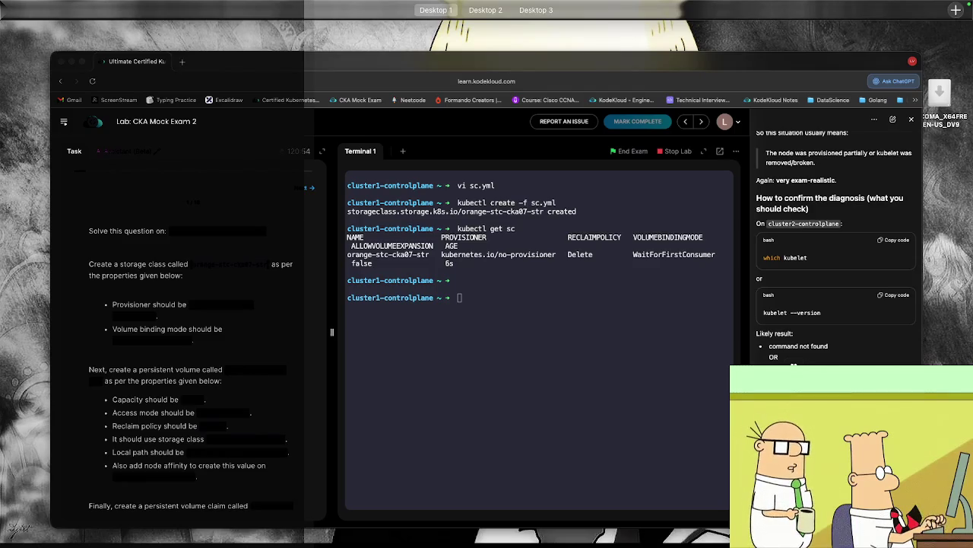
key(ctrl+Up)
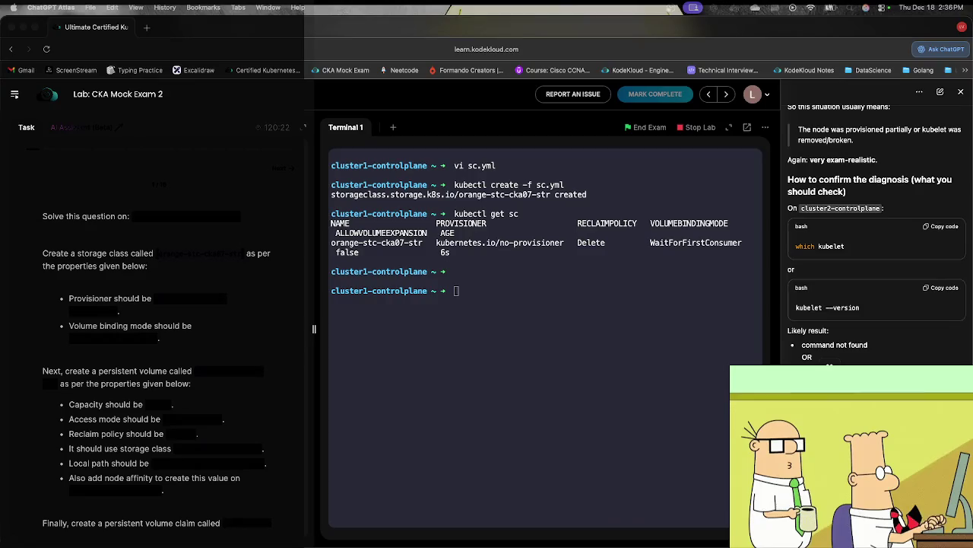
mouse_move(528, 544)
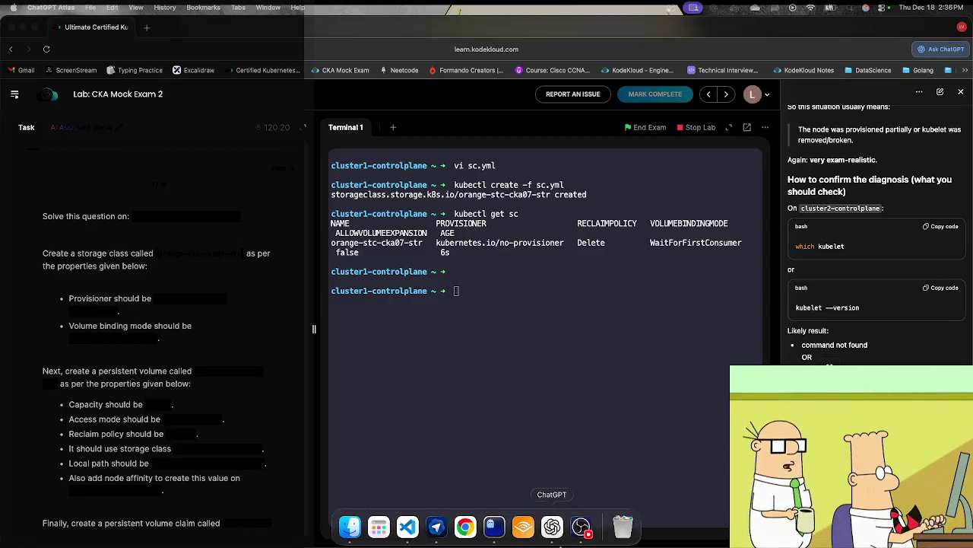
Step: Launch Spotify and open the Pagode / National playlist in the TwitchTv folder
click(379, 527)
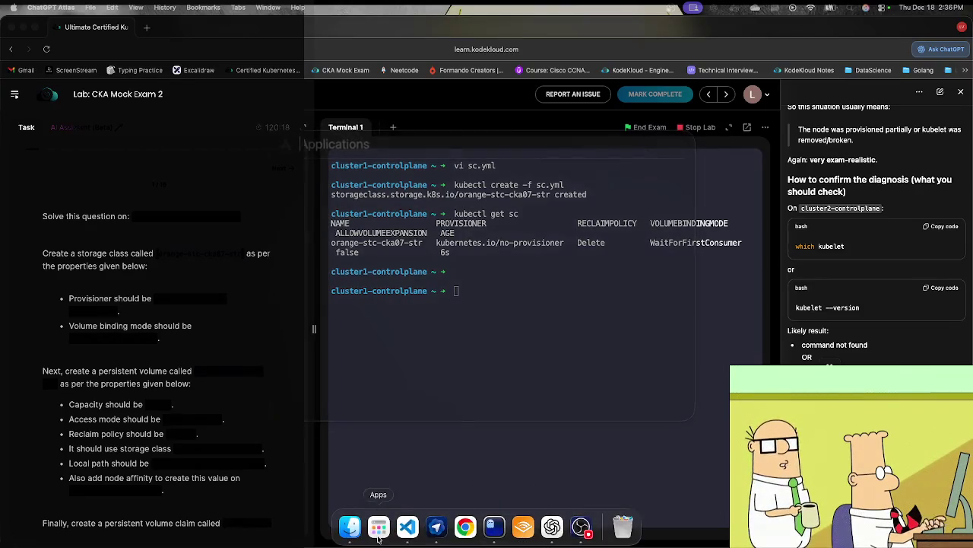
text(SPOtify)
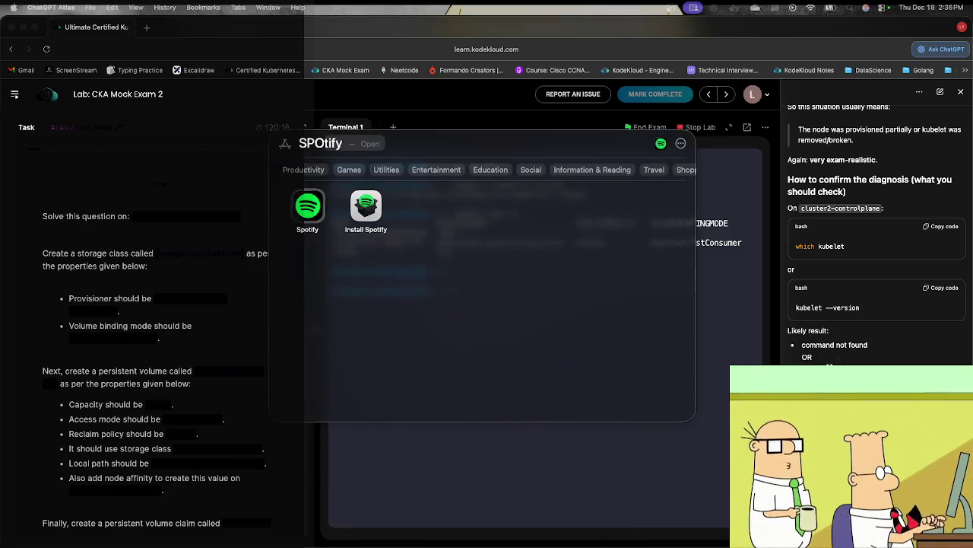
click(299, 196)
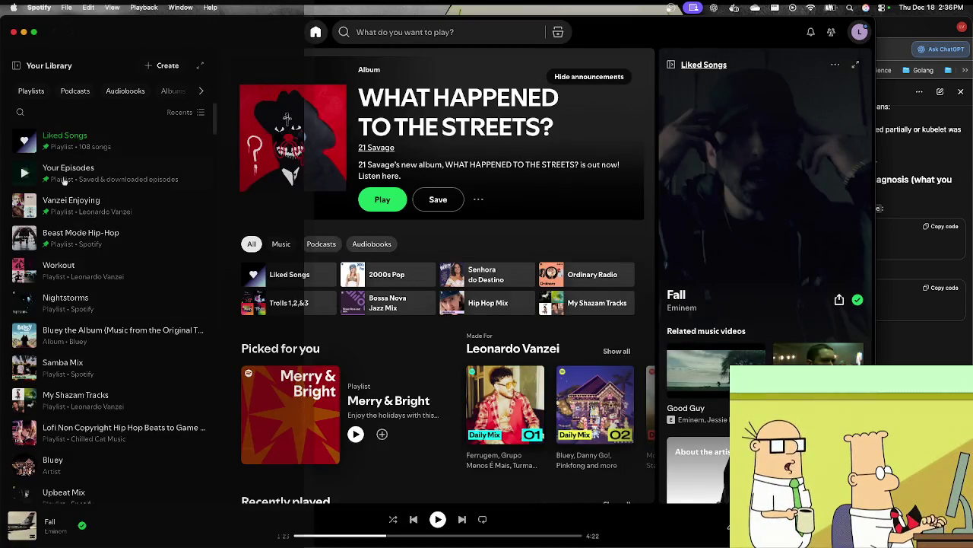
scroll(48, 257, down, 5)
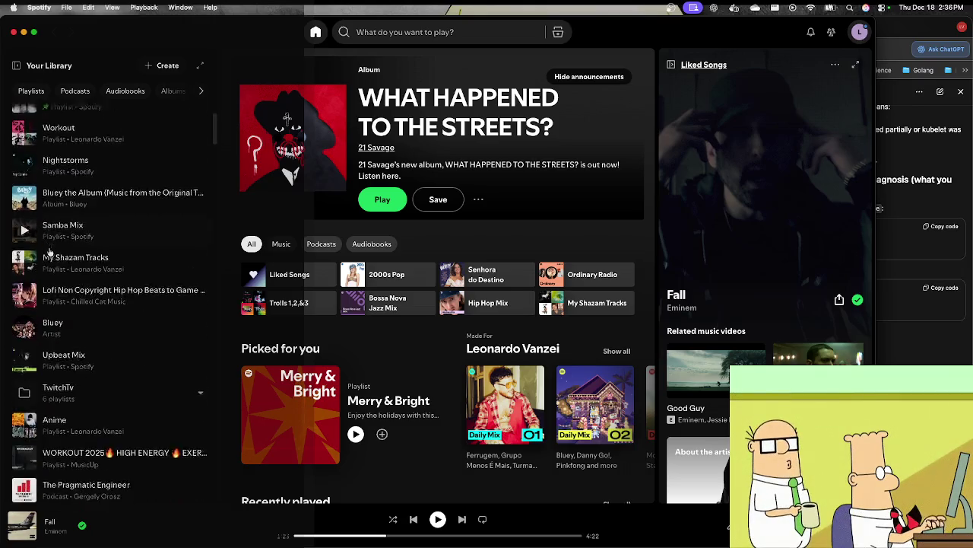
click(48, 251)
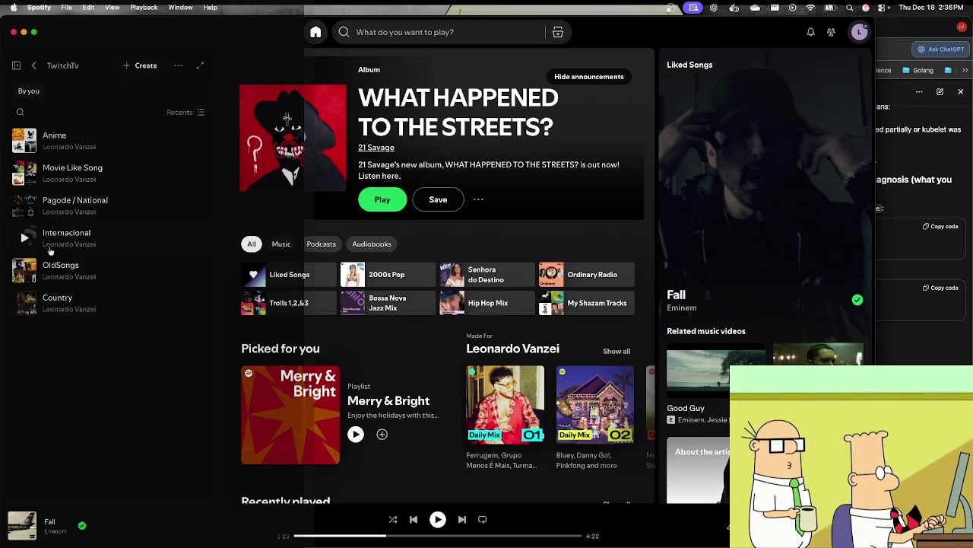
click(69, 212)
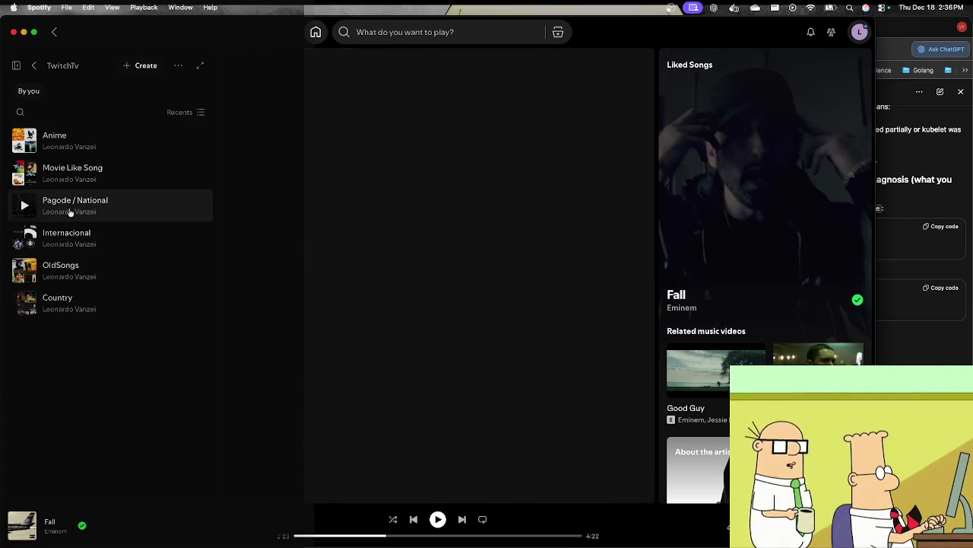
Step: Play Som de Alceu from the playlist and minimise Spotify
scroll(282, 279, down, 5)
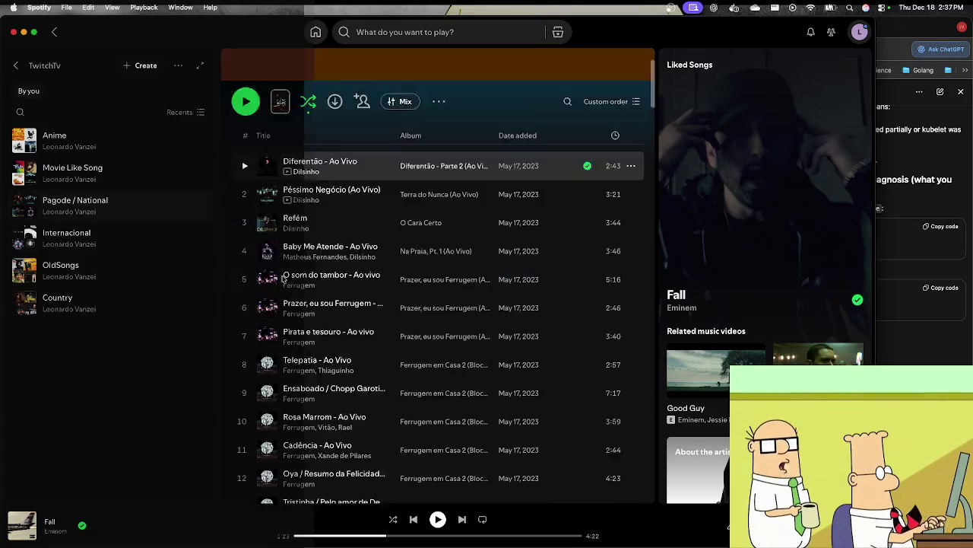
scroll(282, 279, down, 15)
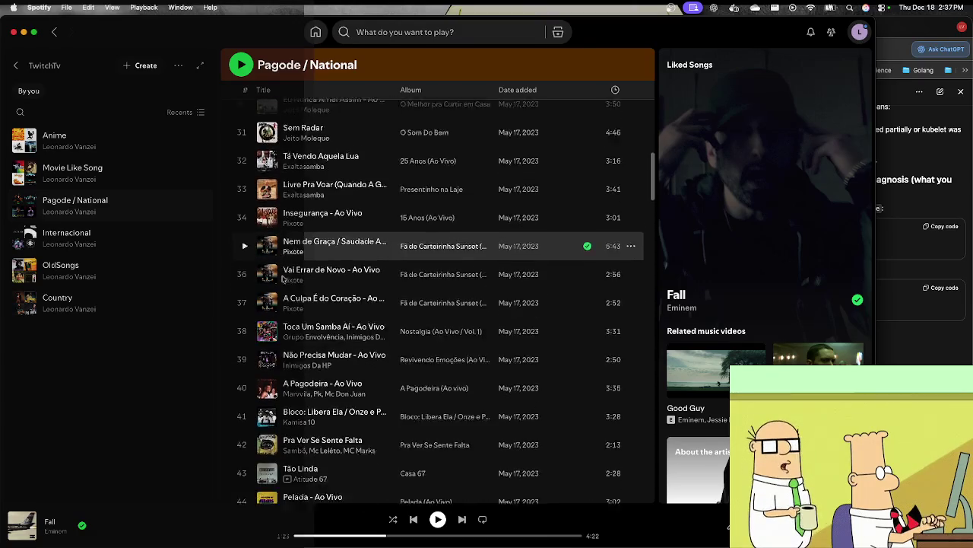
scroll(282, 279, down, 3)
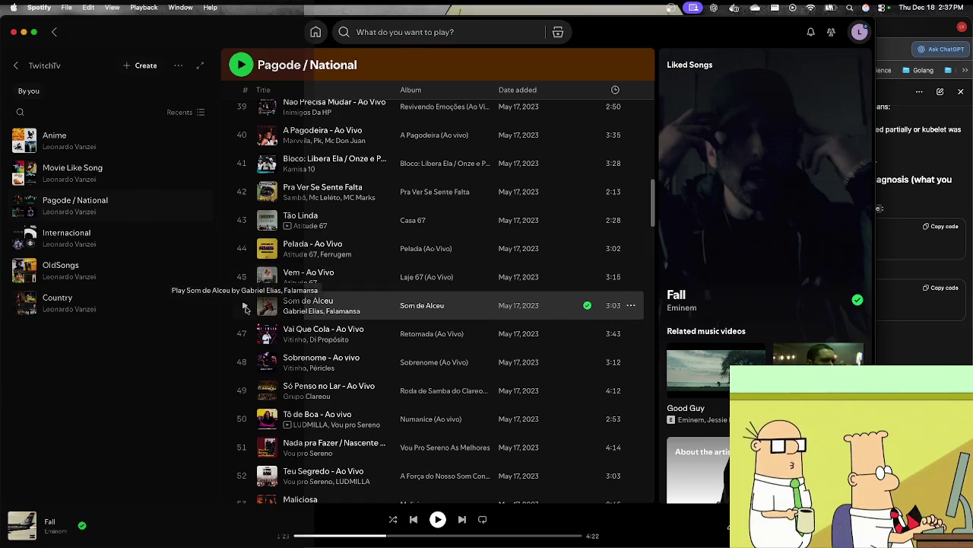
click(245, 308)
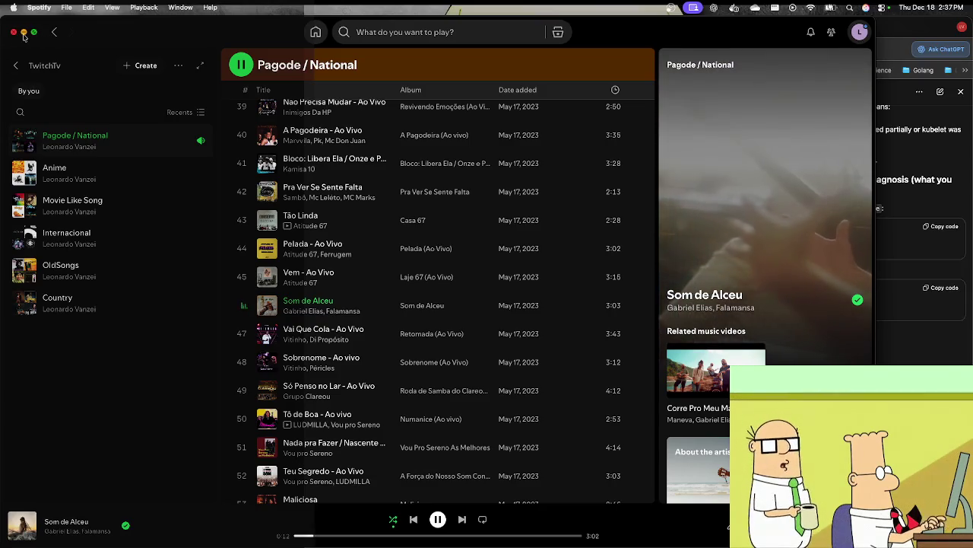
click(23, 34)
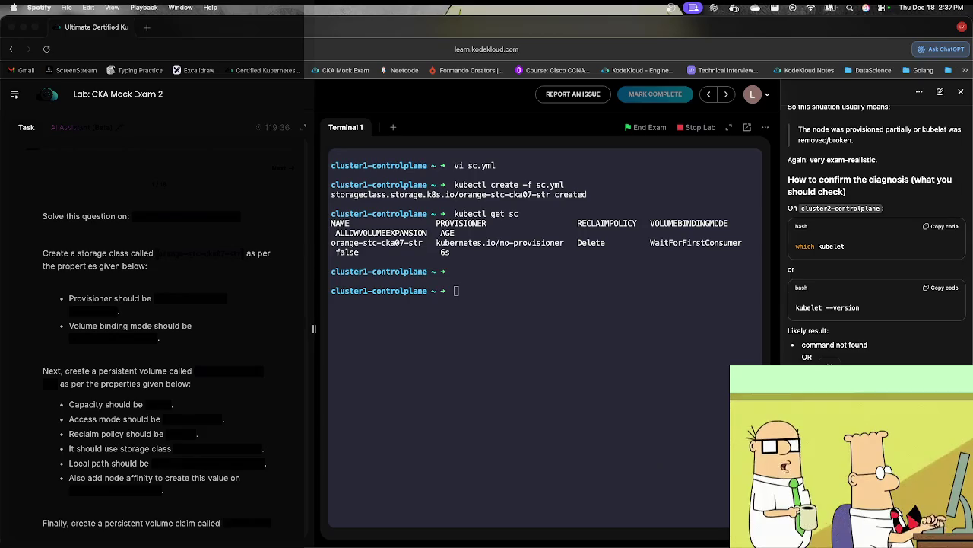
mouse_move(609, 536)
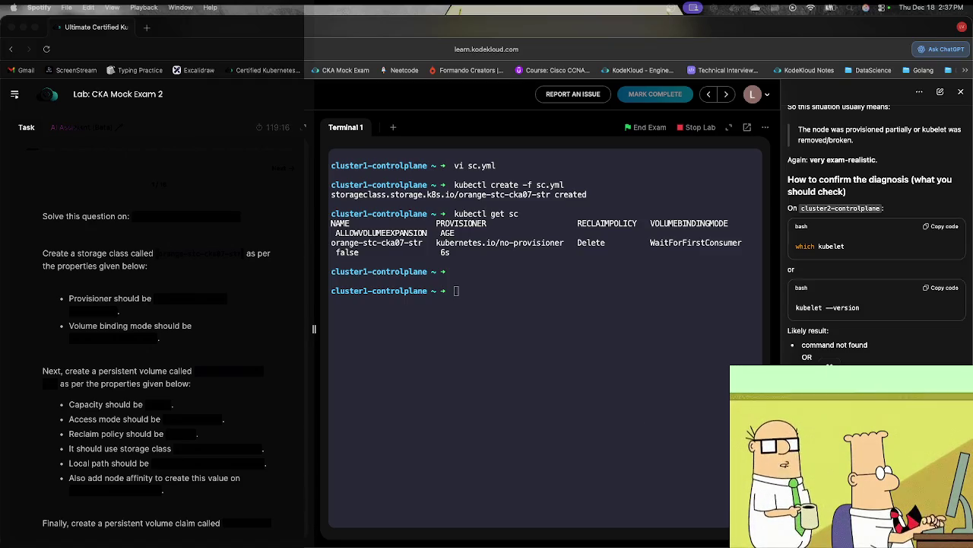
click(555, 384)
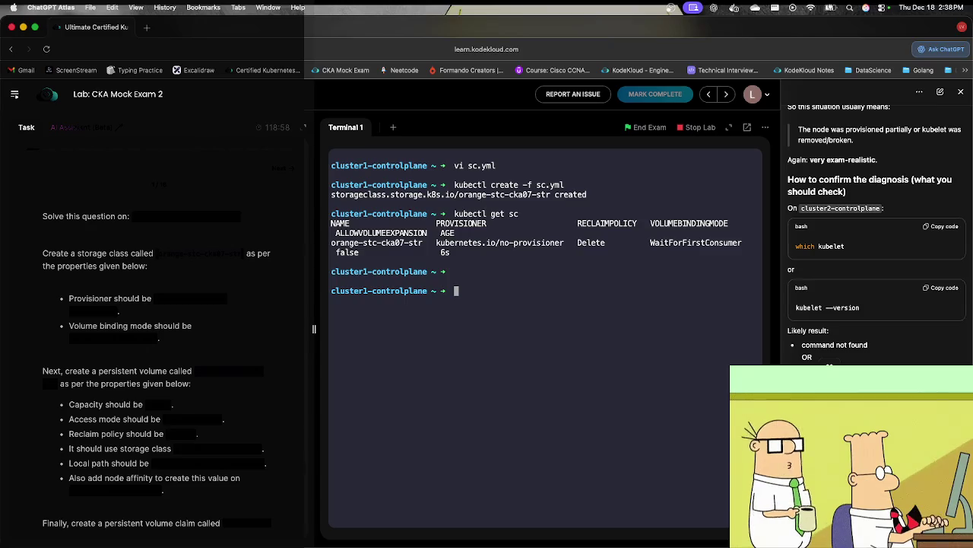
key(ctrl+Up)
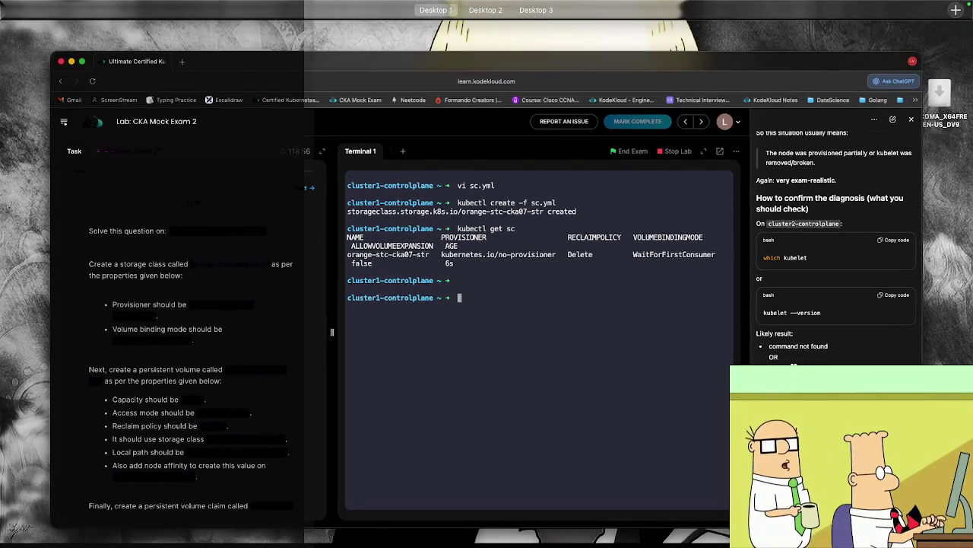
key(ctrl+Up)
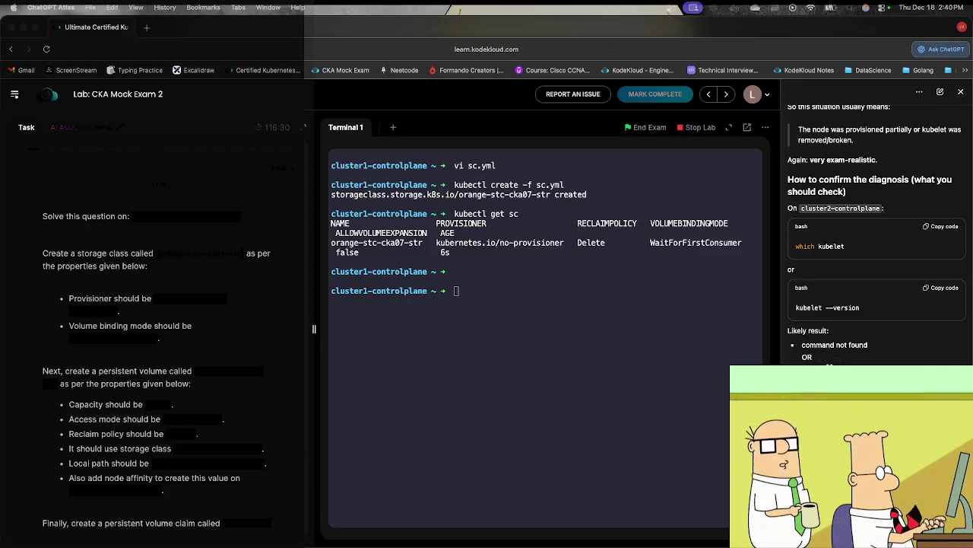
key(ctrl+Up)
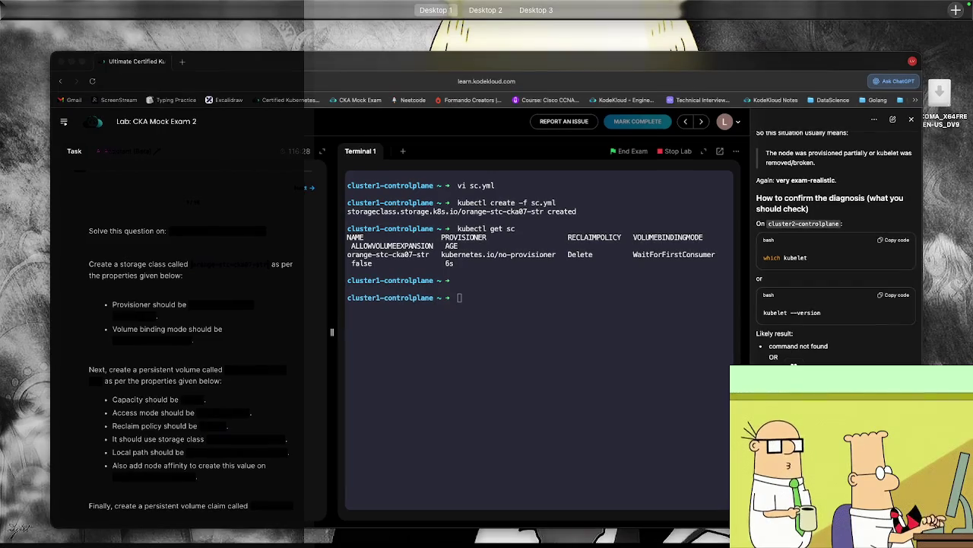
key(ctrl+Up)
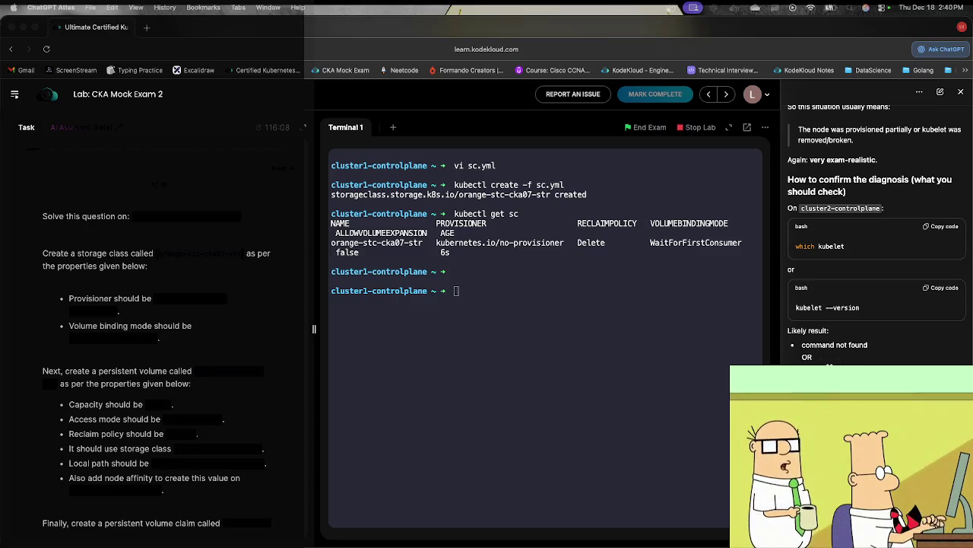
click(592, 358)
Step: Paste a PersistentVolume template into pv.yml with node value cluster1-controlplane
text(vi pv.yml)
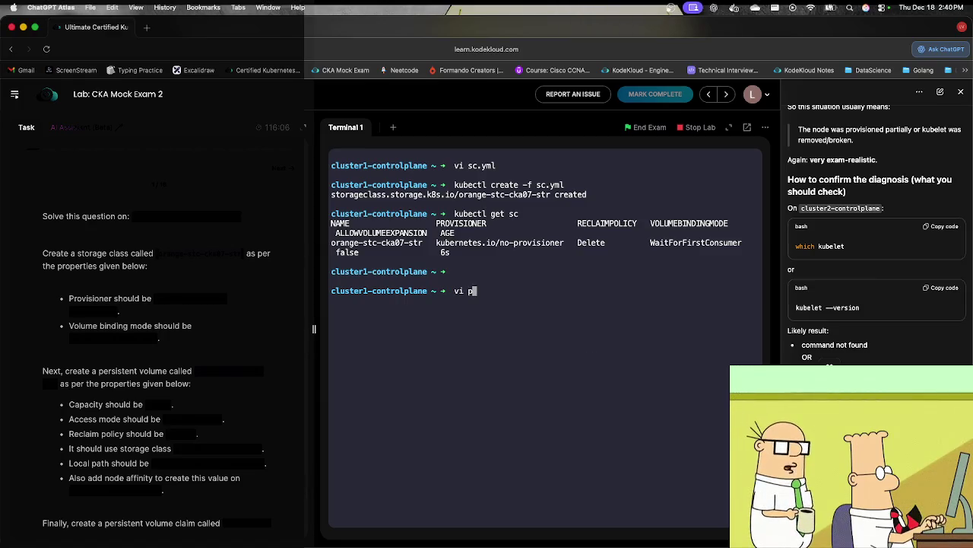
key(Return)
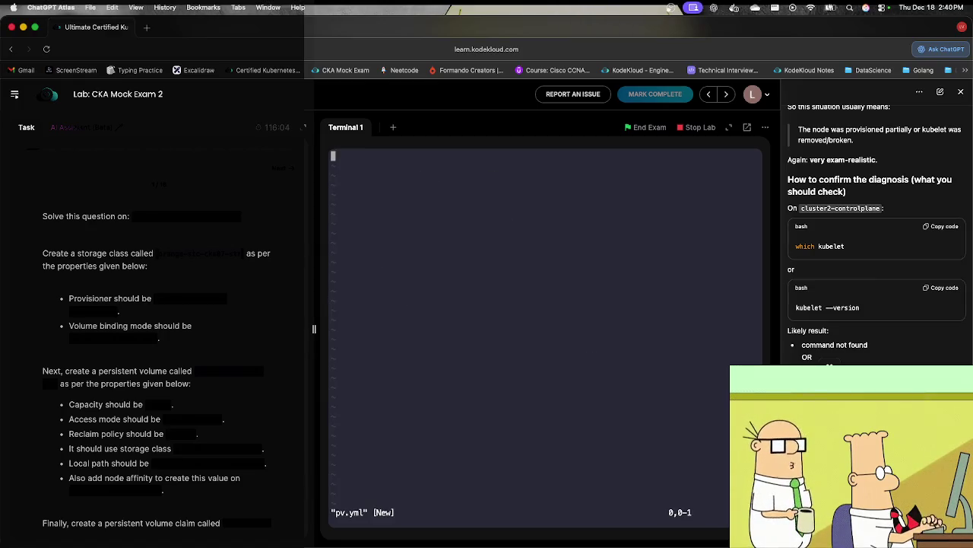
key(i)
text(apiVersion: v1 kind: PersistentVolume metadata:   name: example-pv spec:   capacity:     storage: 100Gi   volumeMode: Filesystem   accessModes:   - ReadWriteOnce   persistentVolumeReclaimPolicy: Delete   storageClassName: local-storage   local:     path: /mnt/disks/ssd1   nodeAffinity:     required:       nodeSelectorTerms:       - matchExpressions:         - key: kubernetes.io/hostname           operator: In           values:           - example-node)
key(BackSpace)
key(BackSpace)
key(BackSpace)
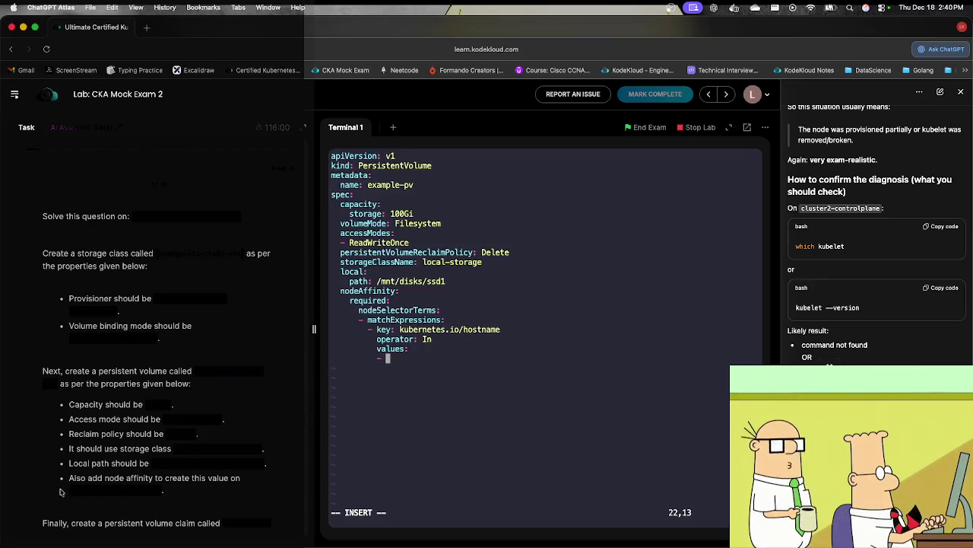
drag(70, 493, 160, 498)
click(394, 487)
text(cluster1-controlplane)
Step: Set the local path to /opt/orange-data-cka07-str and storageClassName to orange-stc-cka07-str
key(Up)
key(Up)
key(Up)
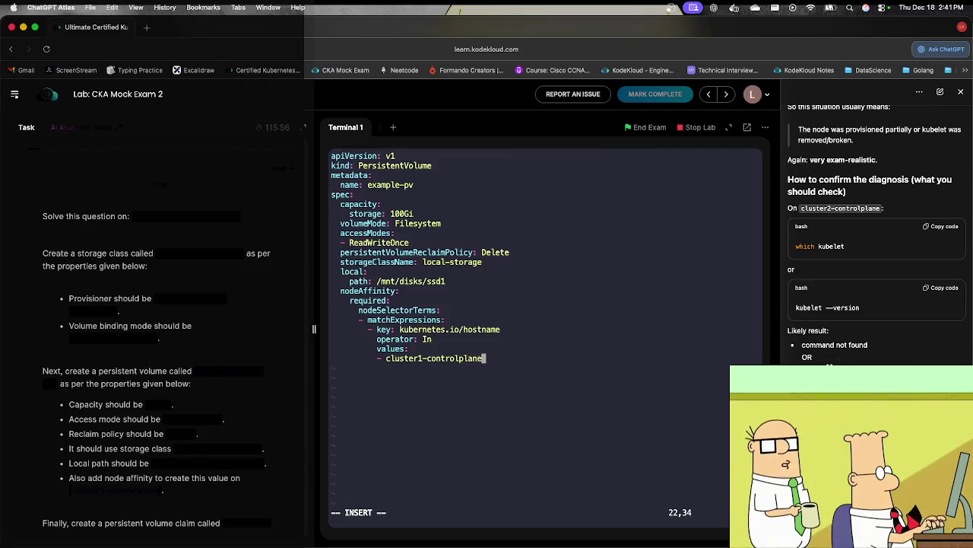
key(BackSpace)
key(BackSpace)
key(BackSpace)
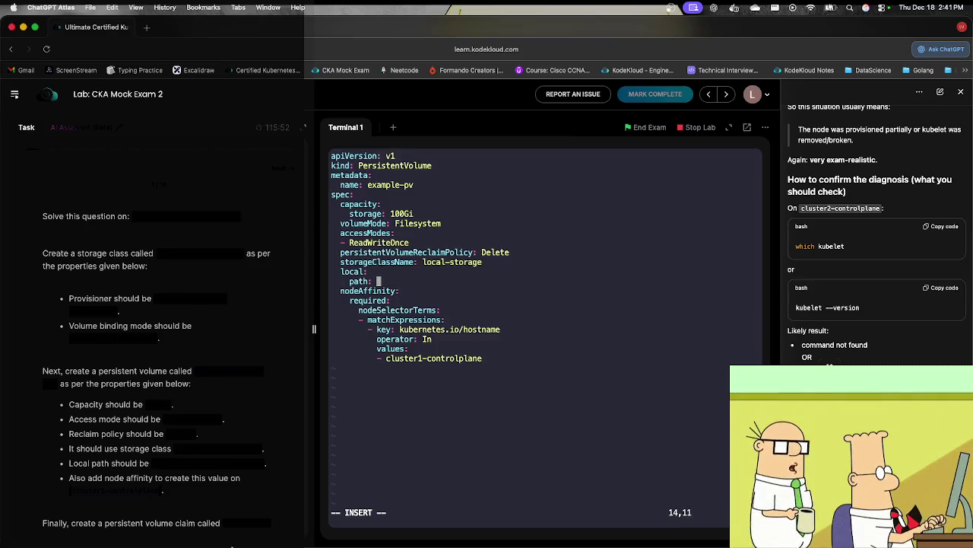
click(265, 465)
text(/opt/orange-data-cka07-str)
key(Up)
key(Up)
key(BackSpace)
key(BackSpace)
key(BackSpace)
key(BackSpace)
key(BackSpace)
key(BackSpace)
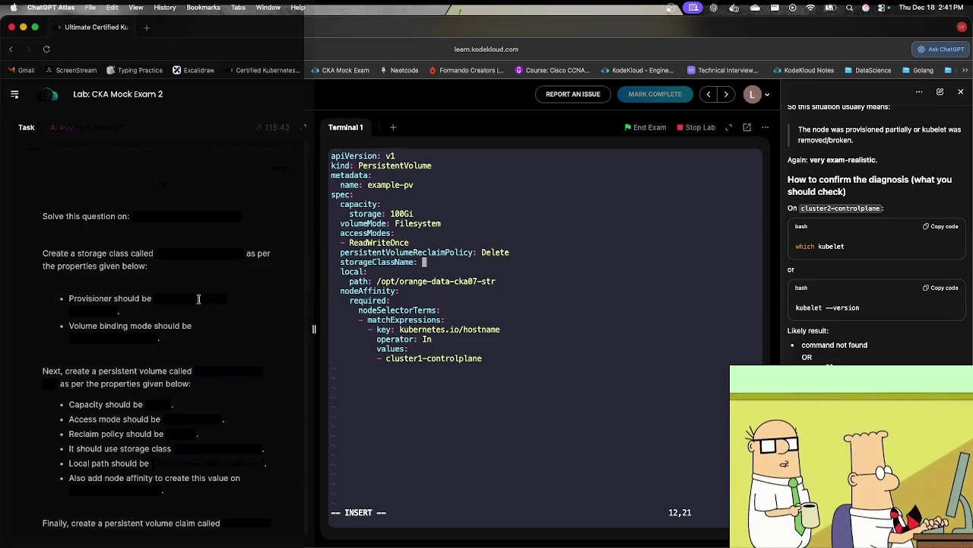
drag(159, 253, 241, 261)
key(super+c)
click(431, 339)
key(super+v)
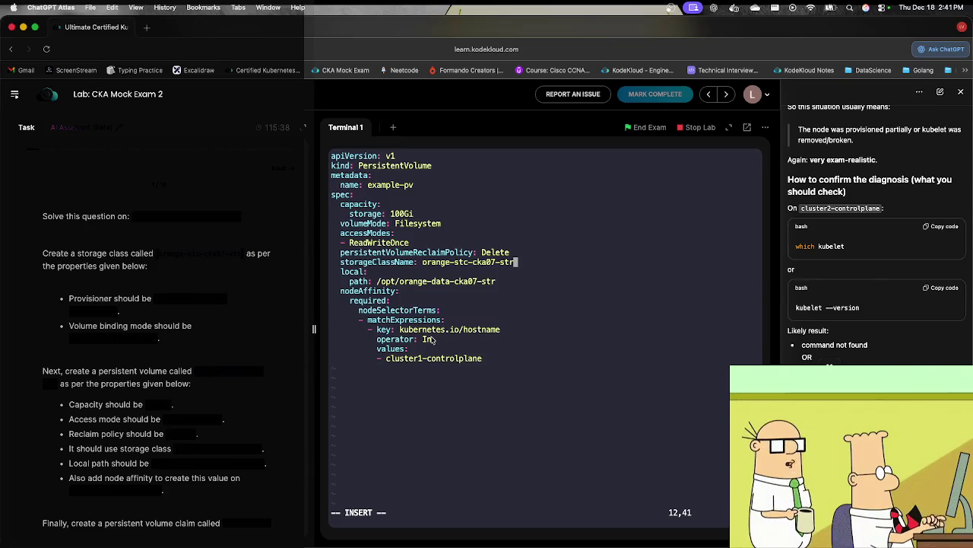
Step: Set reclaim policy to Retain, remove the volumeMode line, and set capacity to 150Mi
key(Up)
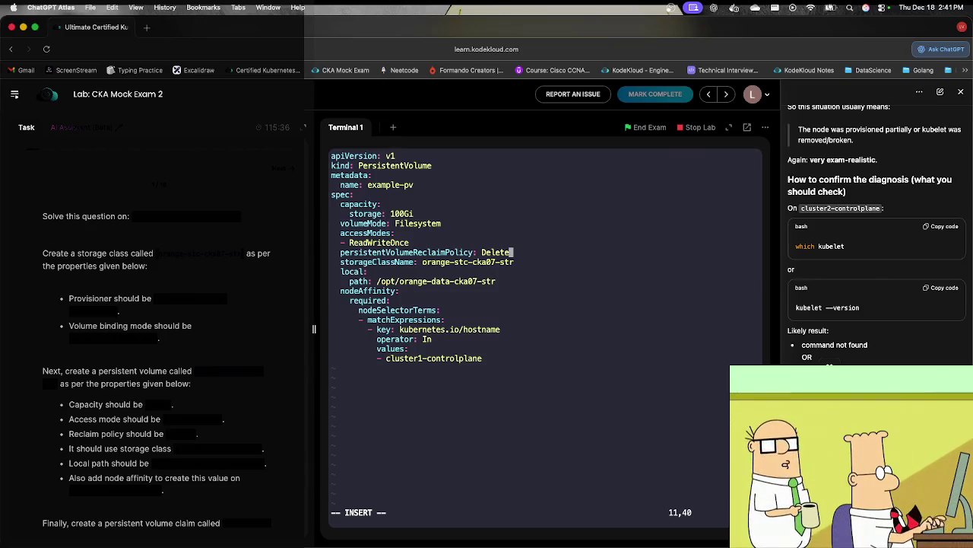
key(BackSpace)
key(BackSpace)
key(BackSpace)
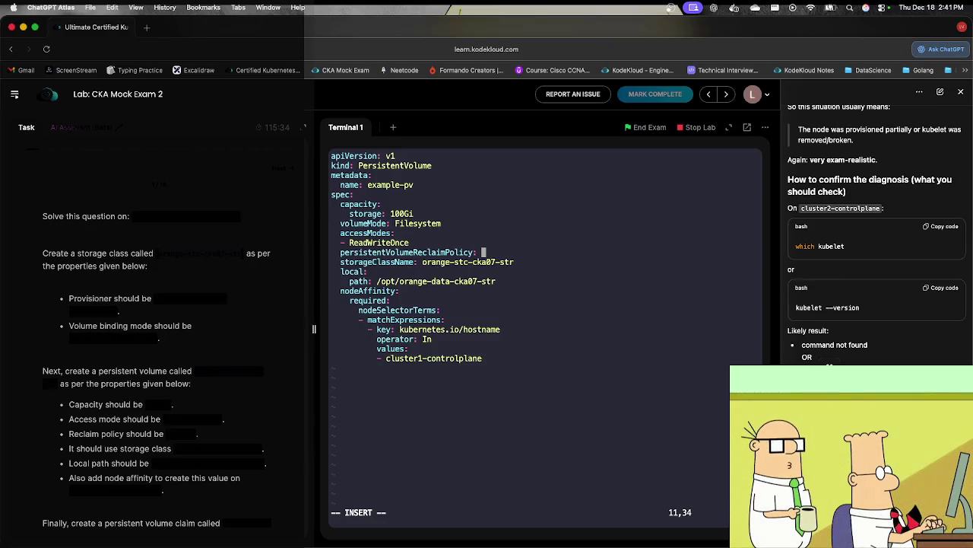
text(Retain)
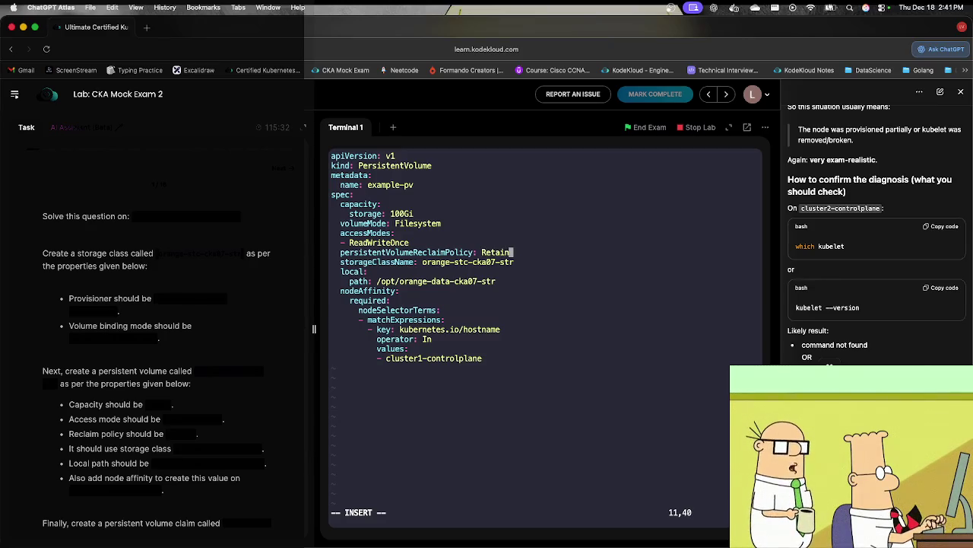
key(Up)
key(Up)
key(Up)
text(dd)
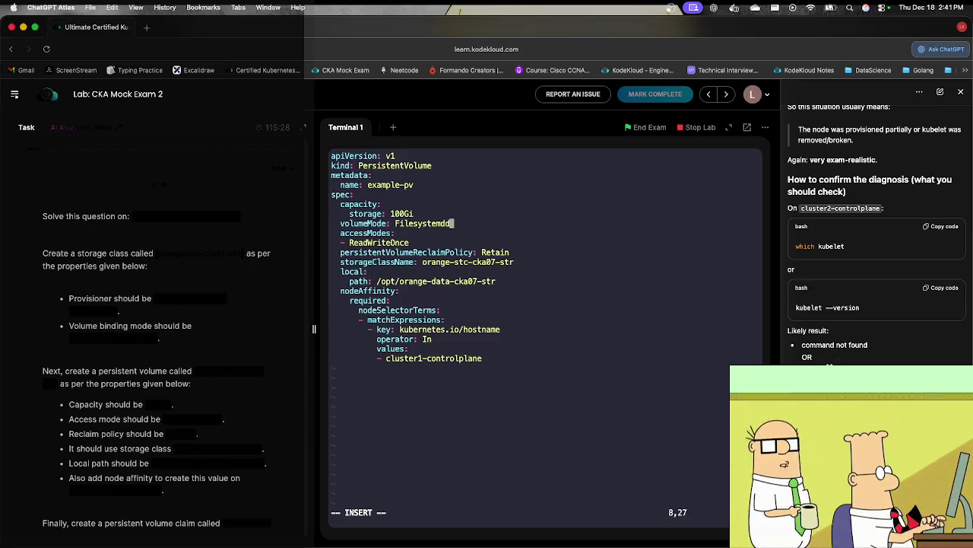
key(Escape)
key(d)
key(d)
key(Up)
key(Right)
key(Right)
key(Right)
key(Right)
key(Right)
key(Right)
key(Right)
key(a)
key(BackSpace)
key(BackSpace)
key(BackSpace)
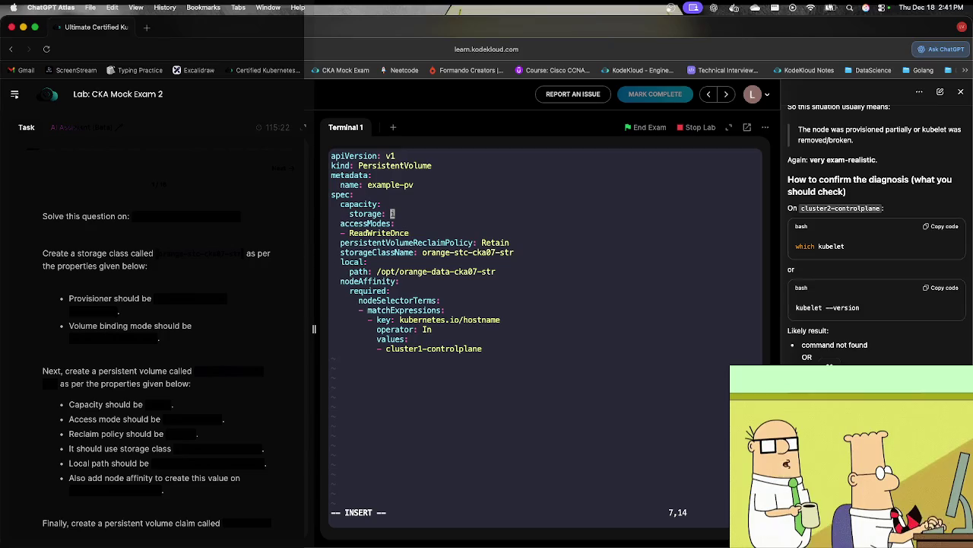
text(150M)
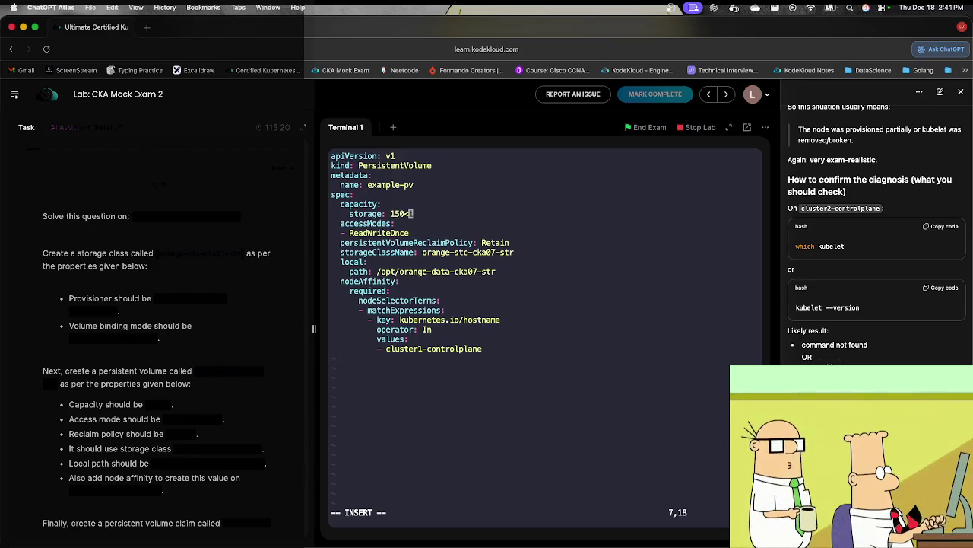
text(i)
Step: Name the PersistentVolume orange-pv-cka07-str and save pv.yml
key(Up)
key(Up)
key(Up)
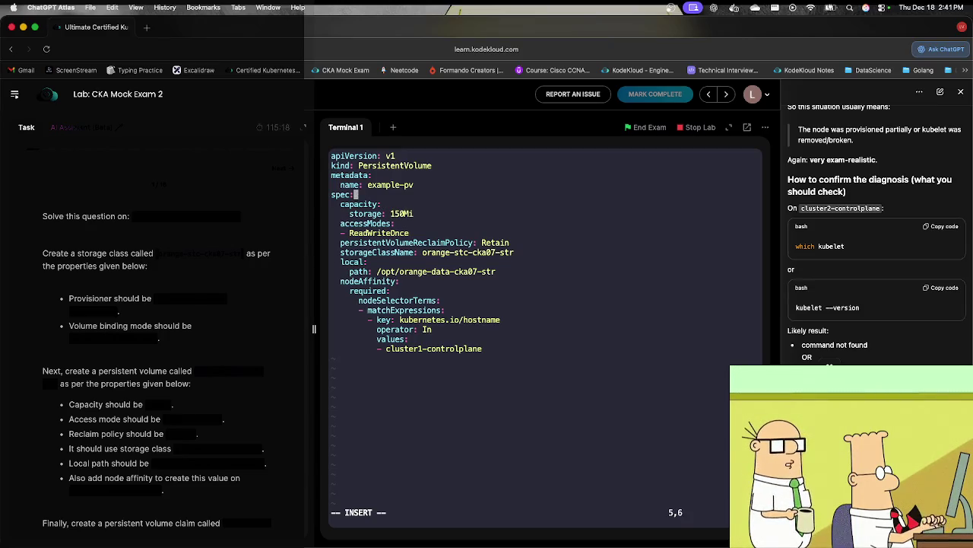
key(BackSpace)
key(BackSpace)
key(BackSpace)
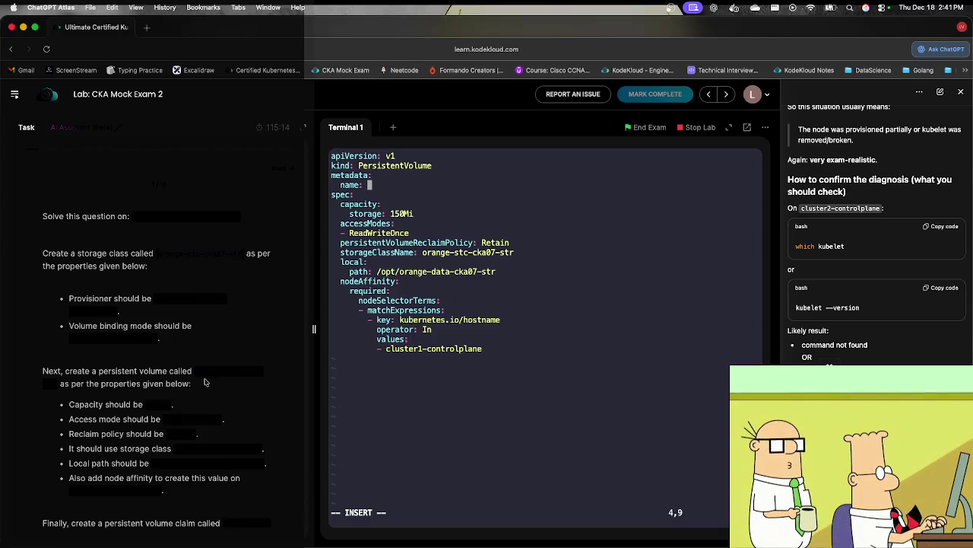
drag(198, 373, 61, 385)
key(super+c)
click(486, 426)
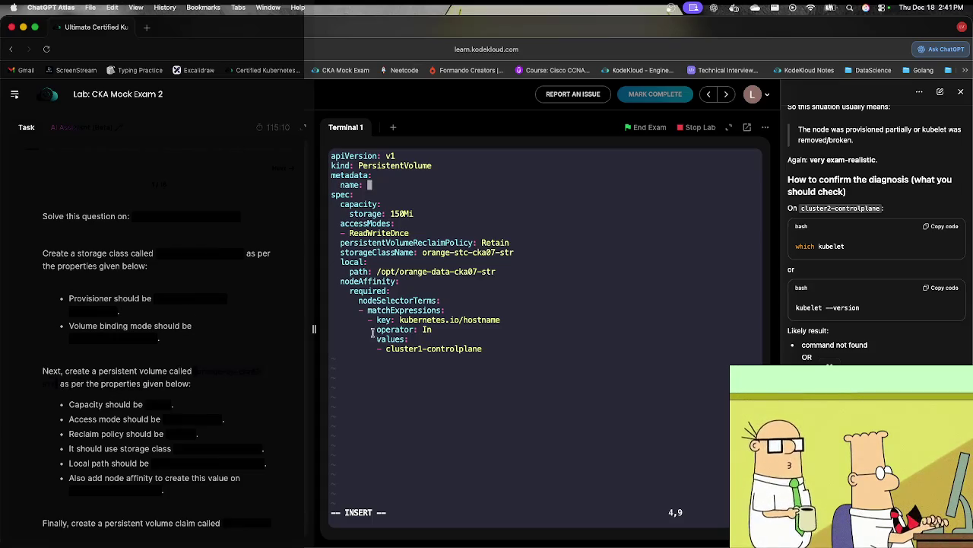
key(super+v)
key(Escape)
text(:wq)
key(Return)
Step: Create the PersistentVolume with kubectl create -f pv.yml
text(kubectl create p)
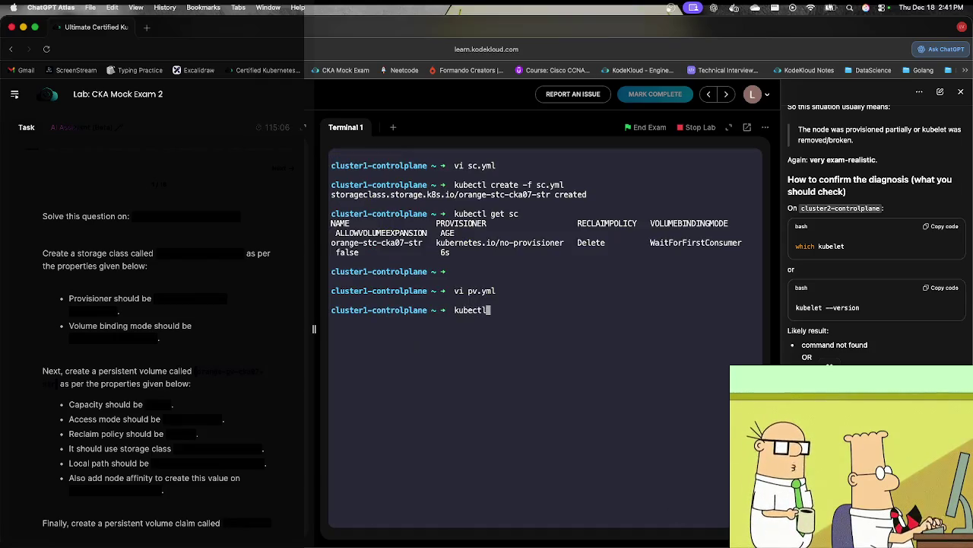
key(BackSpace)
text(-f pv)
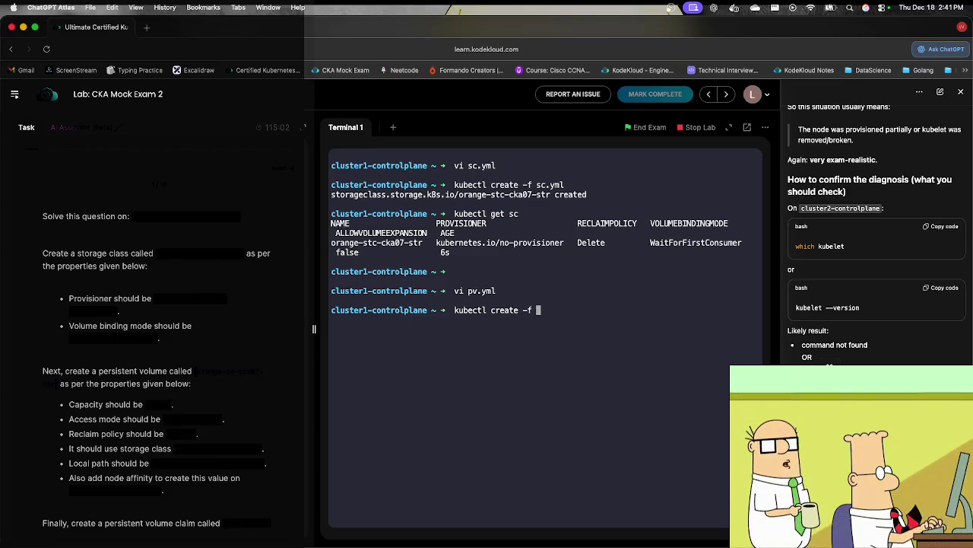
key(Tab)
key(Return)
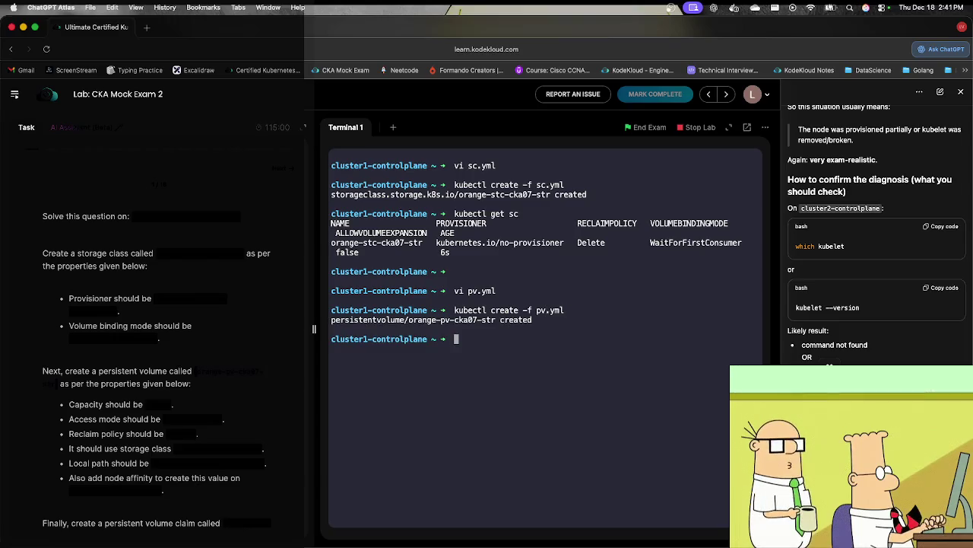
Step: List persistent volumes to confirm orange-pv-cka07-str is Available with 150Mi, RWO, Retain
key(Return)
text(kube)
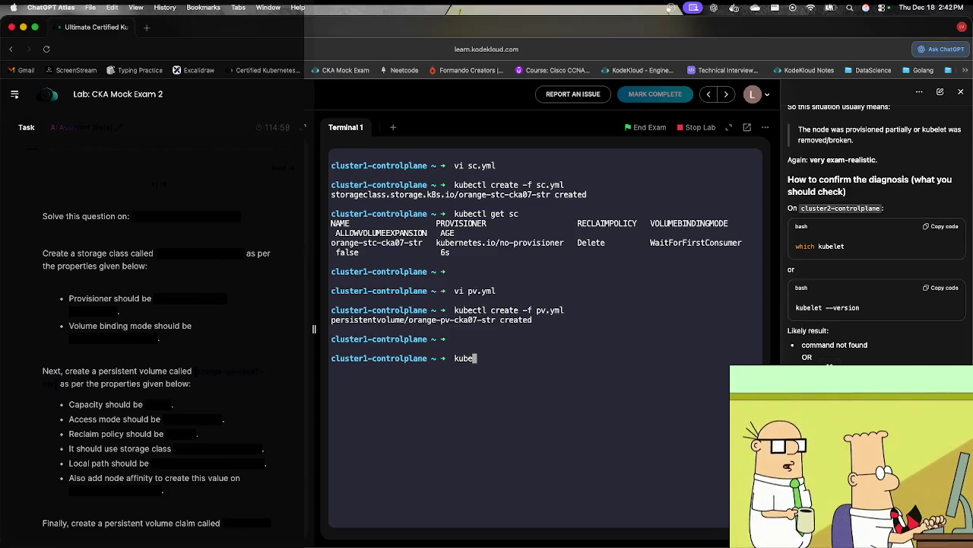
text(ctl get )
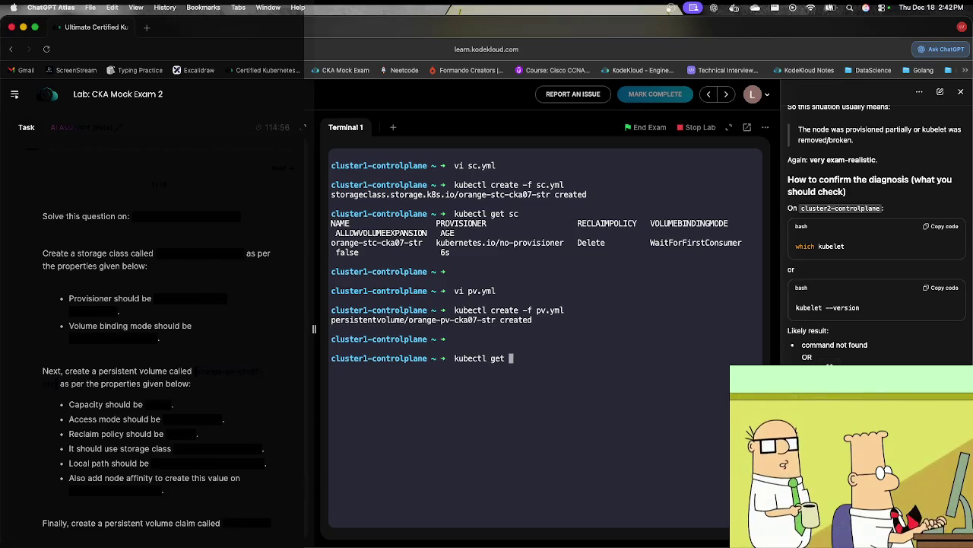
text(vp)
key(Return)
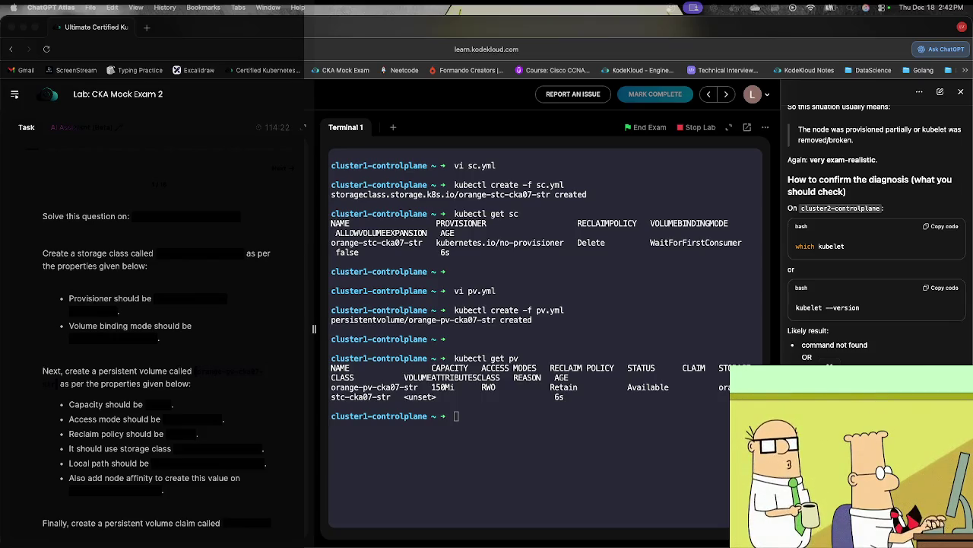
click(592, 412)
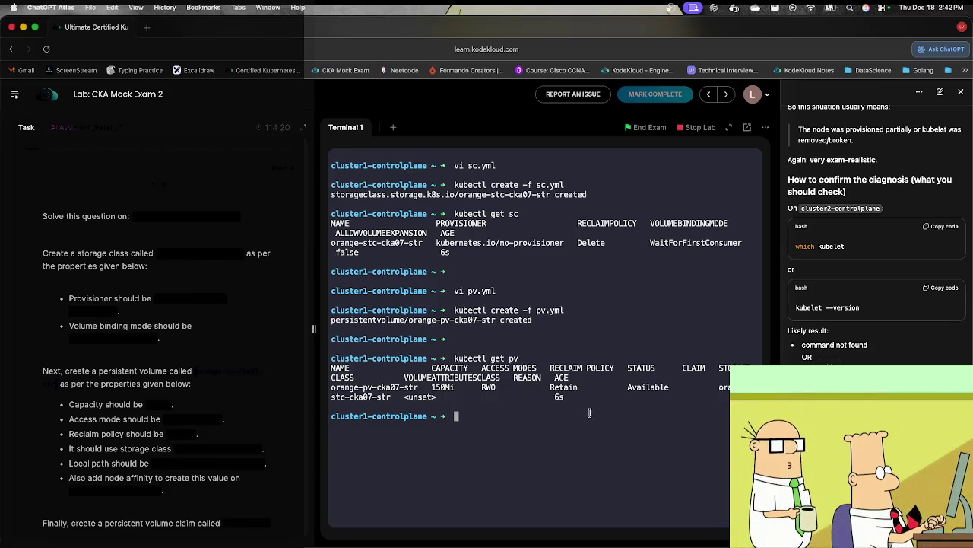
text(vi pvc.ym)
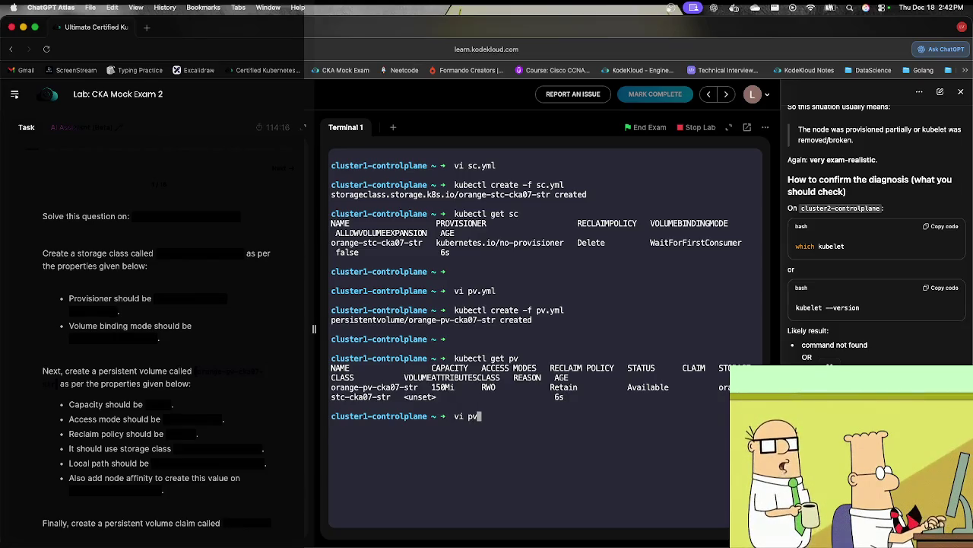
text(l)
Step: Start pvc.yml from a pasted PersistentVolumeClaim template, changing its storage request from 3Gi to 128Mi
key(Return)
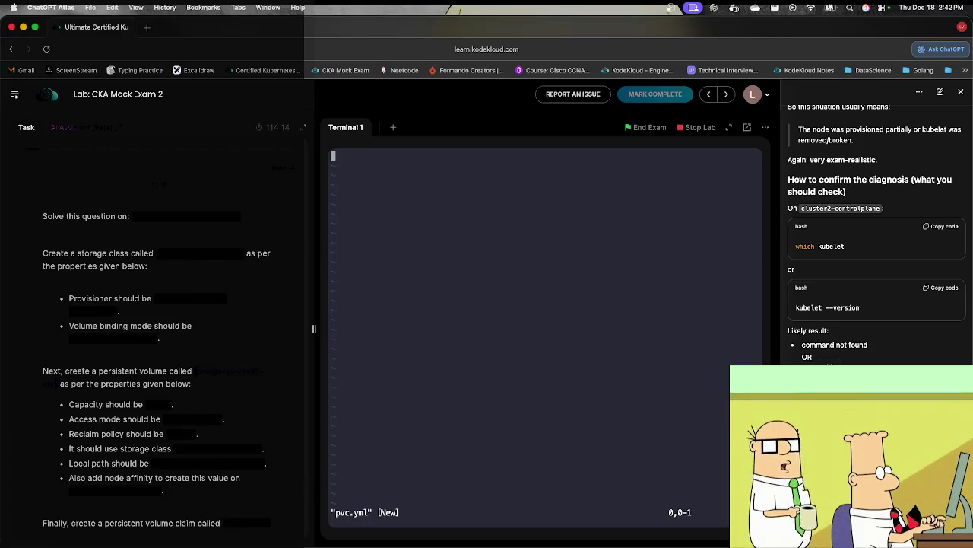
key(i)
key(super+v)
key(Up)
key(Right)
key(Right)
key(Right)
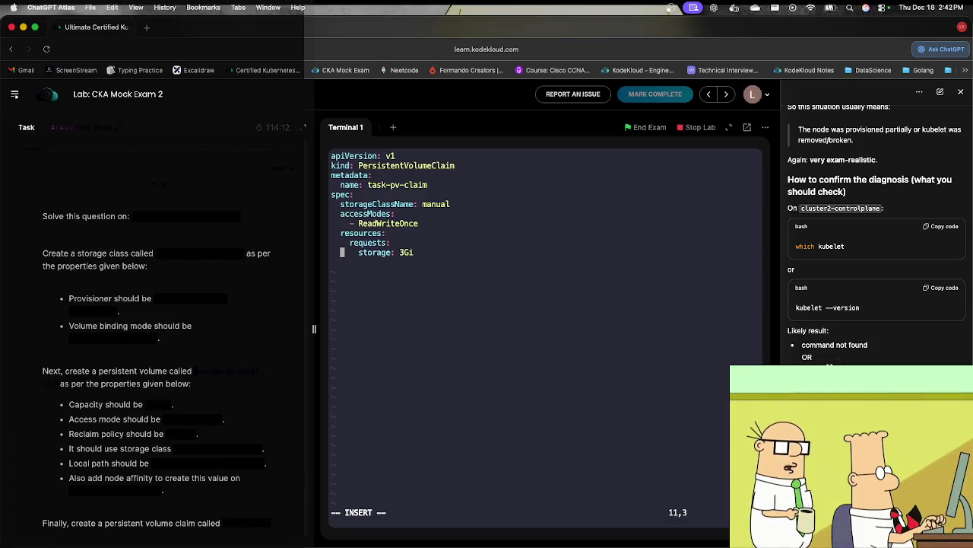
key(Right)
key(Right)
key(Right)
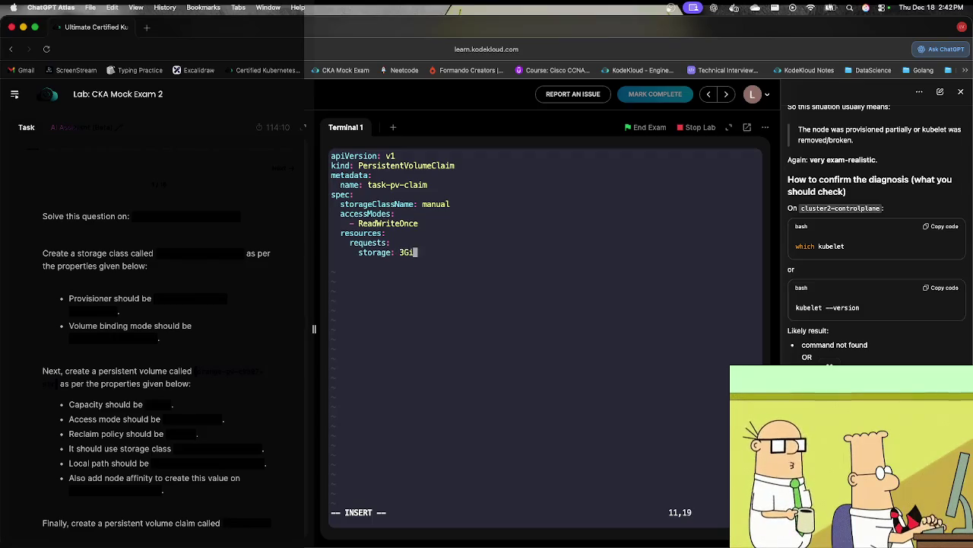
scroll(205, 466, down, 5)
key(BackSpace)
key(BackSpace)
key(BackSpace)
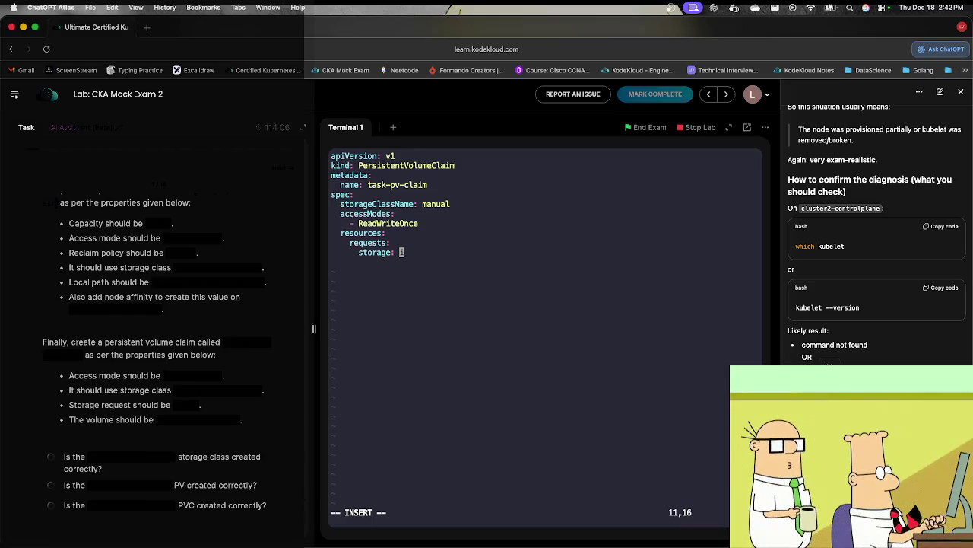
text(1)
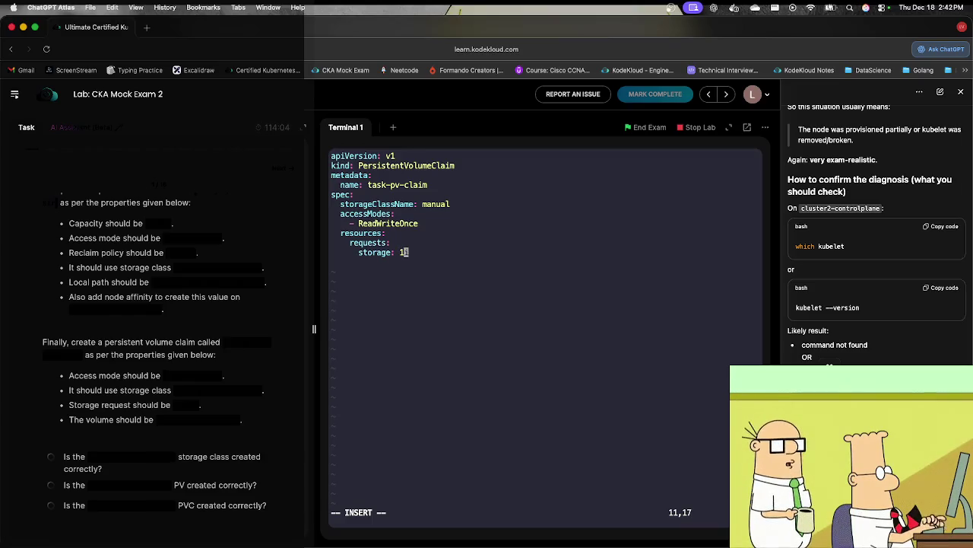
text(28M)
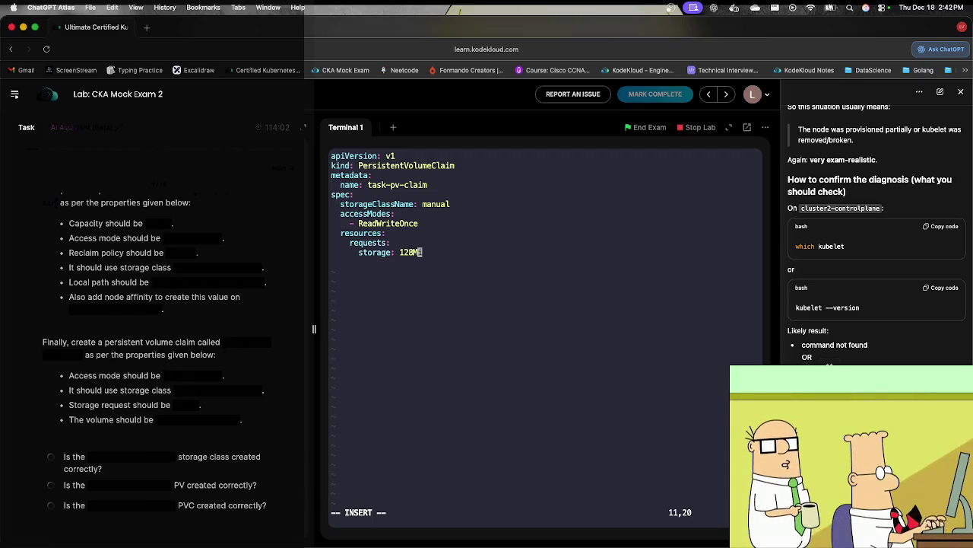
text(i)
Step: Erase the placeholder storageClassName value 'manual' in the claim
key(Up)
key(Up)
key(Up)
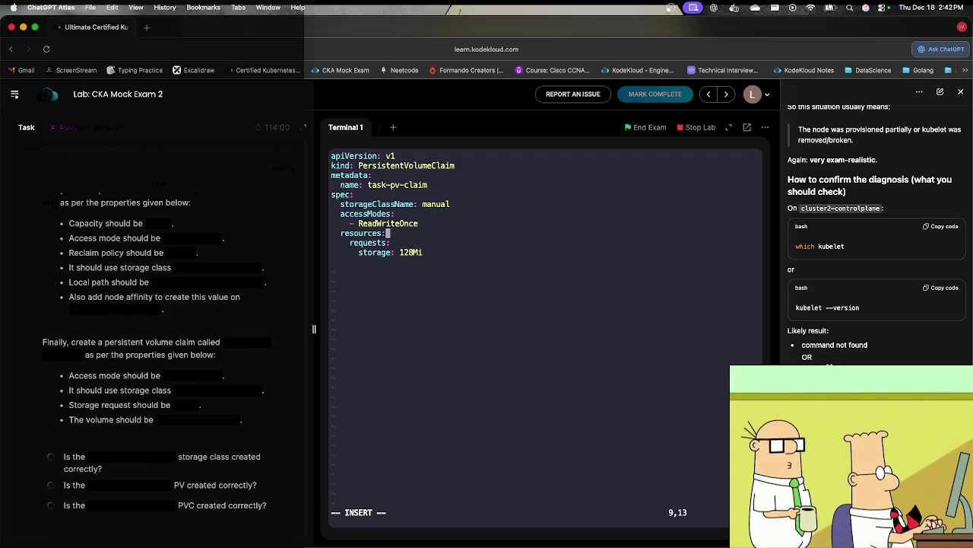
key(Up)
key(Right)
key(Right)
key(Right)
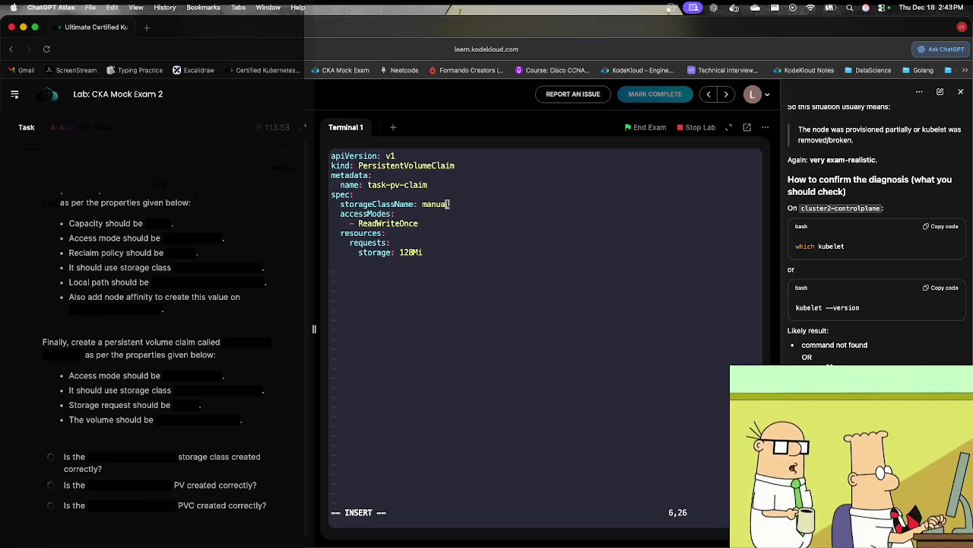
key(BackSpace)
key(BackSpace)
key(BackSpace)
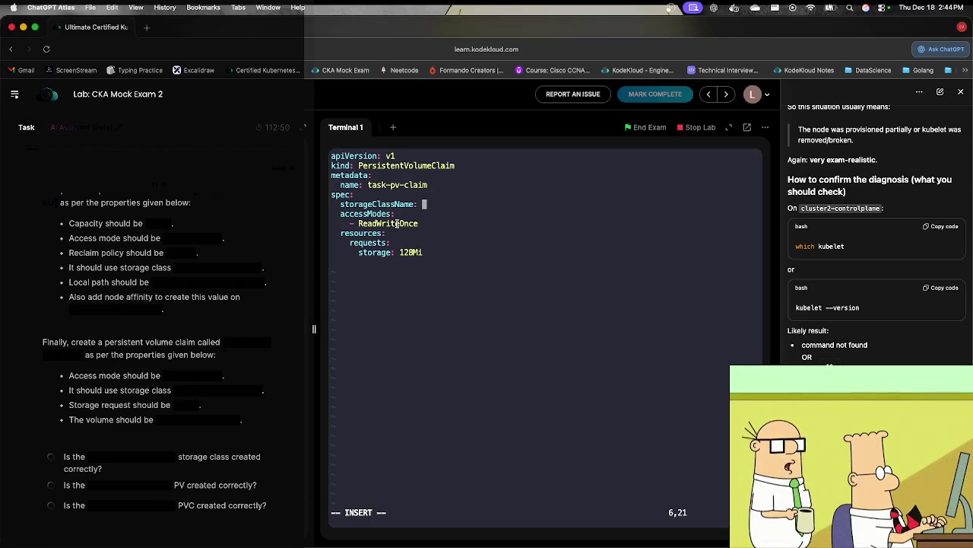
Step: Copy orange-stc-cka07-str from the task and paste it as the claim's storageClassName
scroll(163, 321, up, 5)
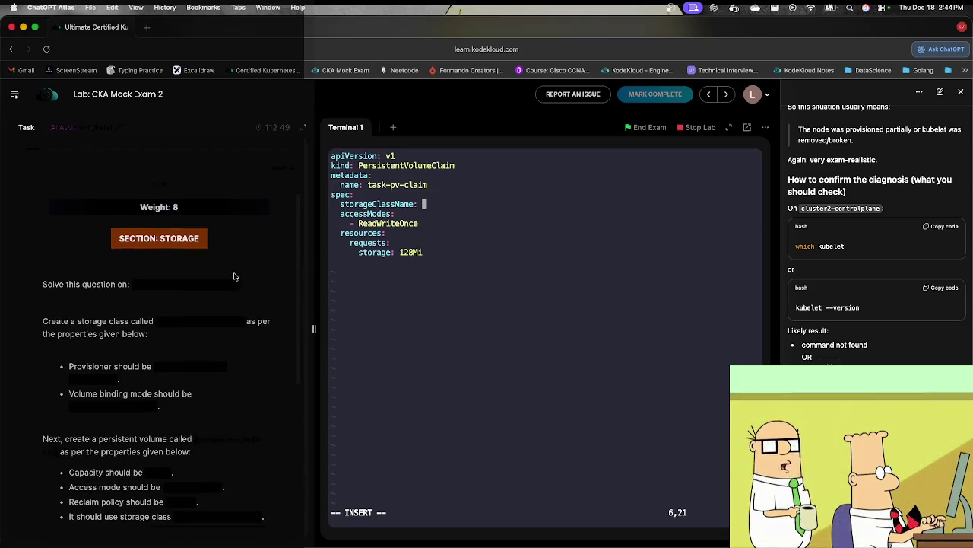
click(159, 323)
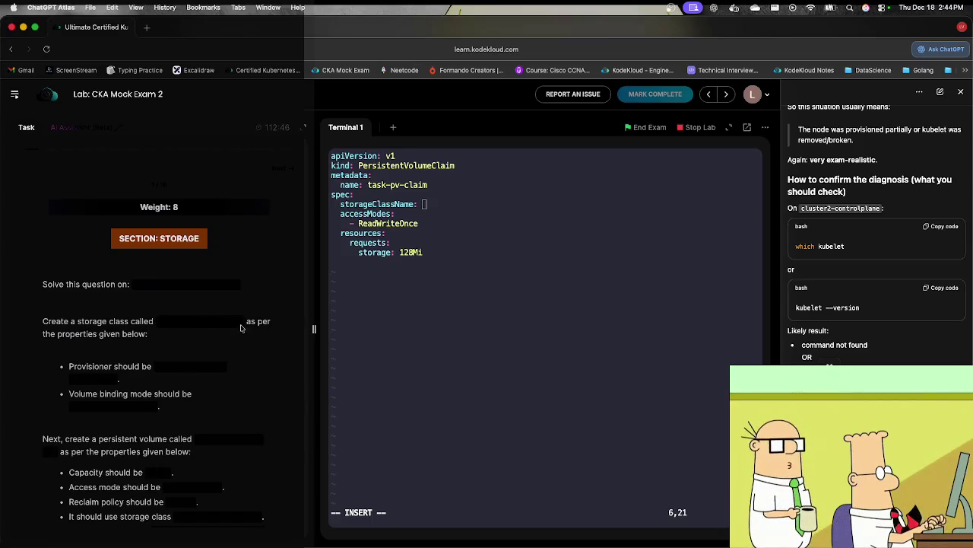
click(448, 292)
key(super+v)
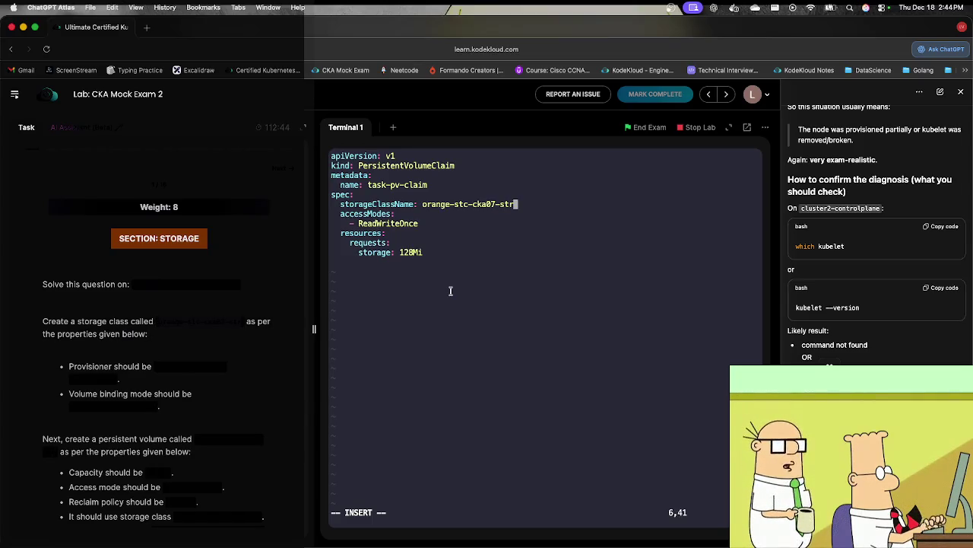
Step: Delete the placeholder claim name task-pv-claim from the metadata
key(Up)
key(Up)
key(Left)
key(Left)
key(Left)
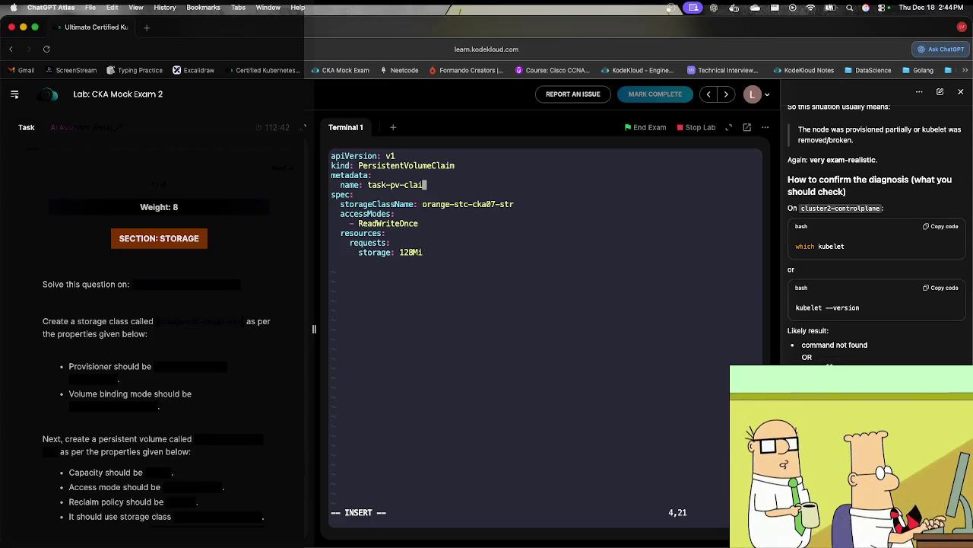
key(BackSpace)
key(BackSpace)
key(BackSpace)
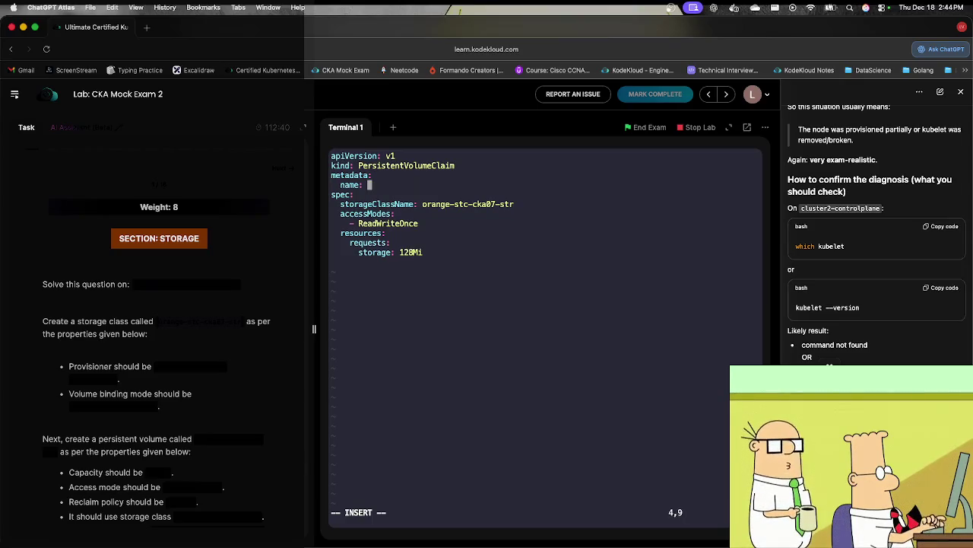
scroll(206, 409, down, 5)
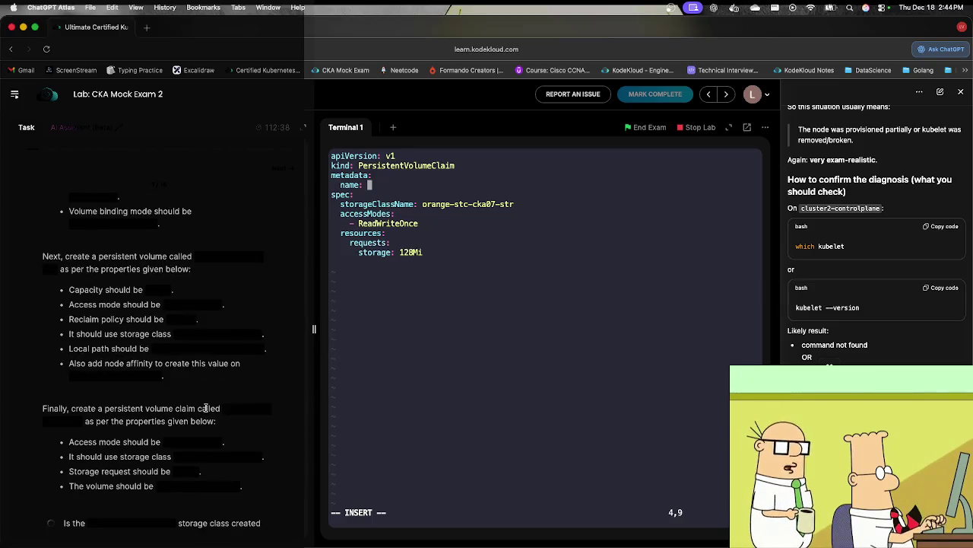
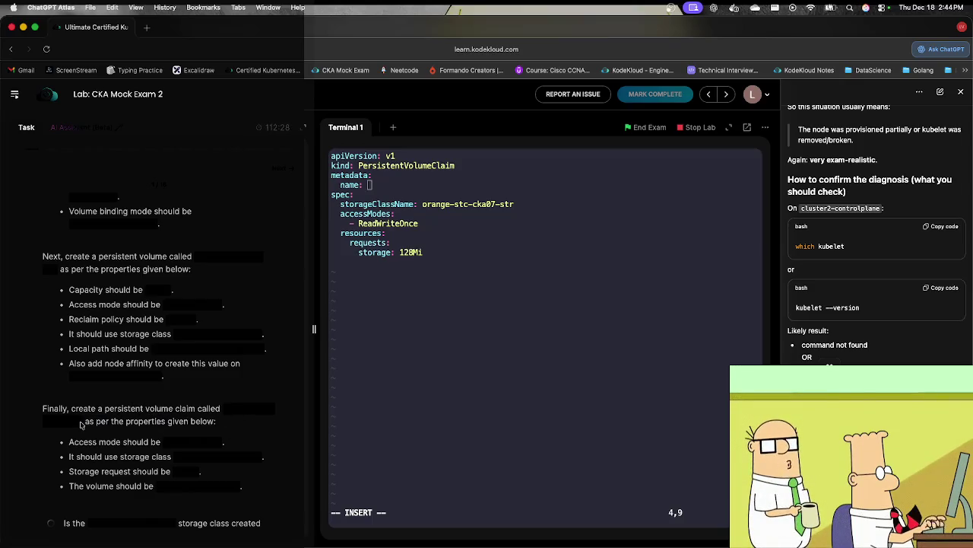
Step: Name the claim orange-pvc-cka07-str and add a volumeName: line under spec
click(405, 353)
text(orange-pvc-cka07-str)
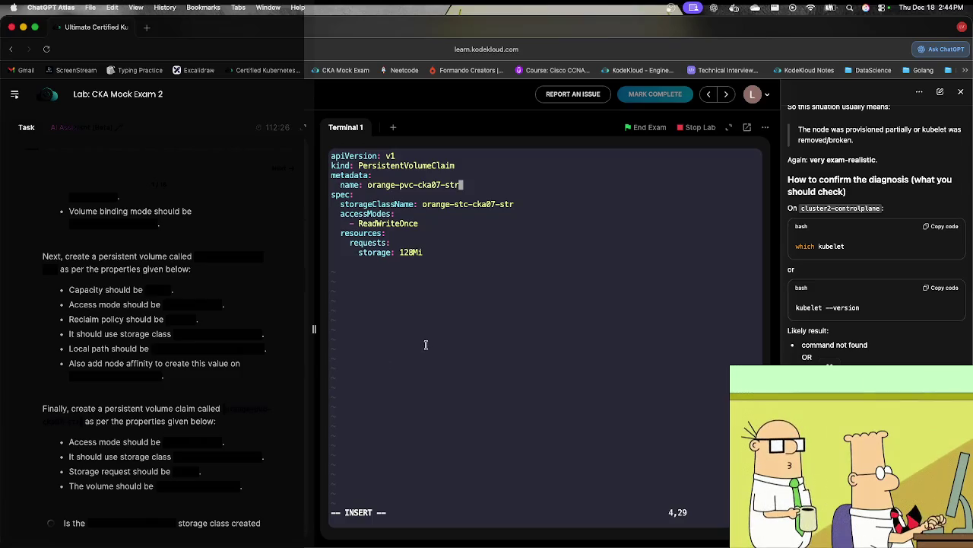
key(Down)
key(Down)
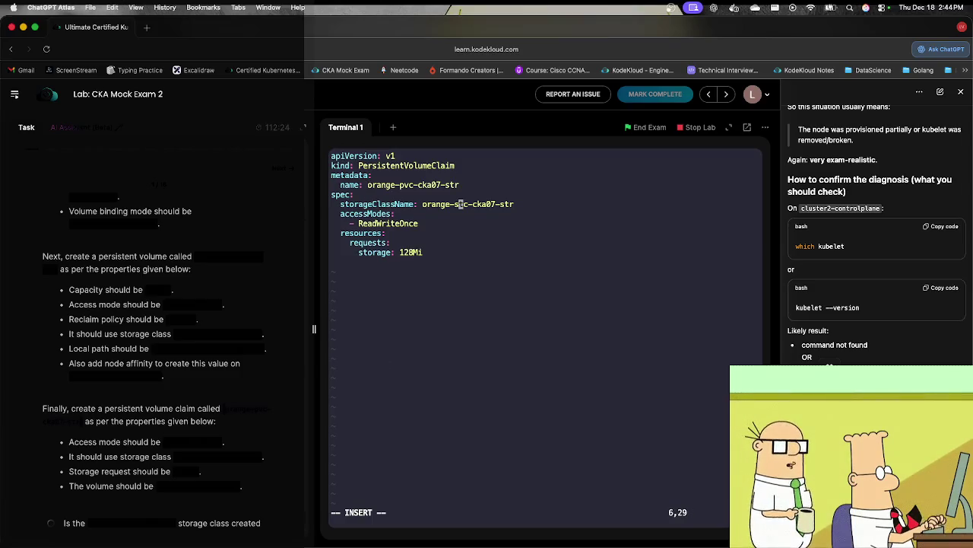
key(Up)
text(i)
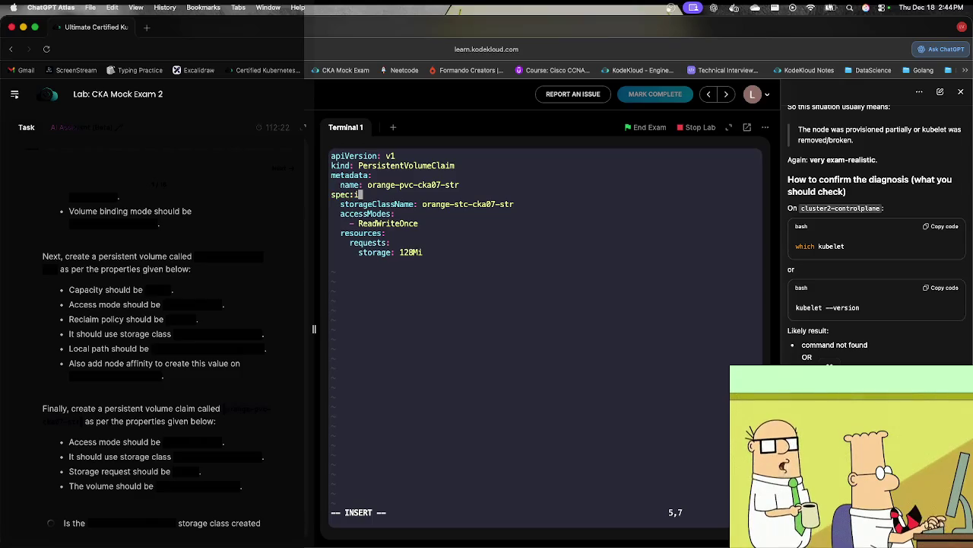
key(Return)
text(volumeName:)
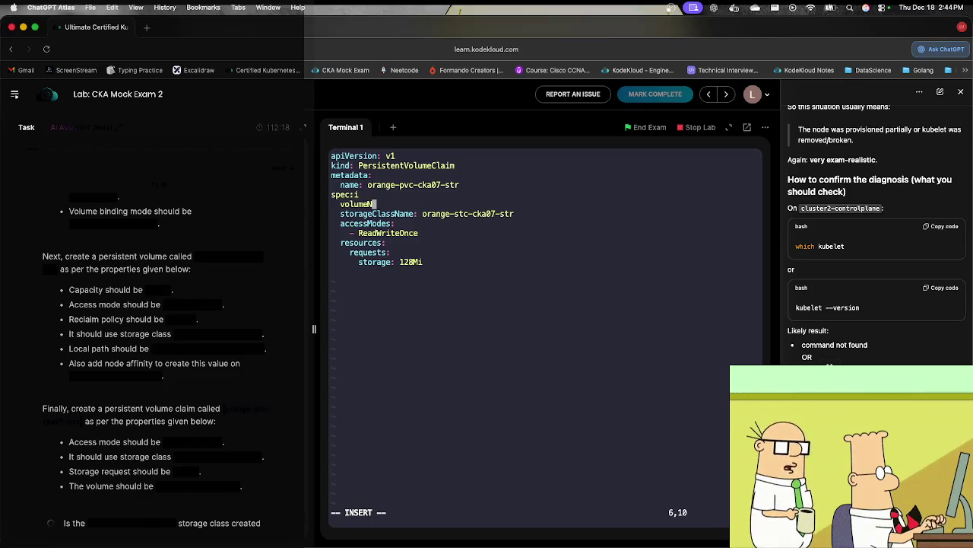
click(359, 195)
key(BackSpace)
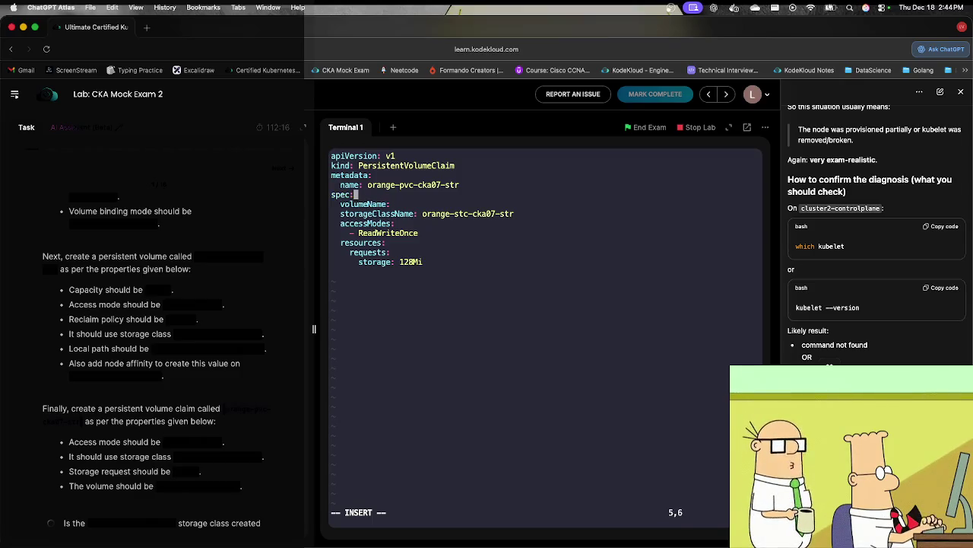
click(369, 204)
key(Right)
key(Right)
key(Right)
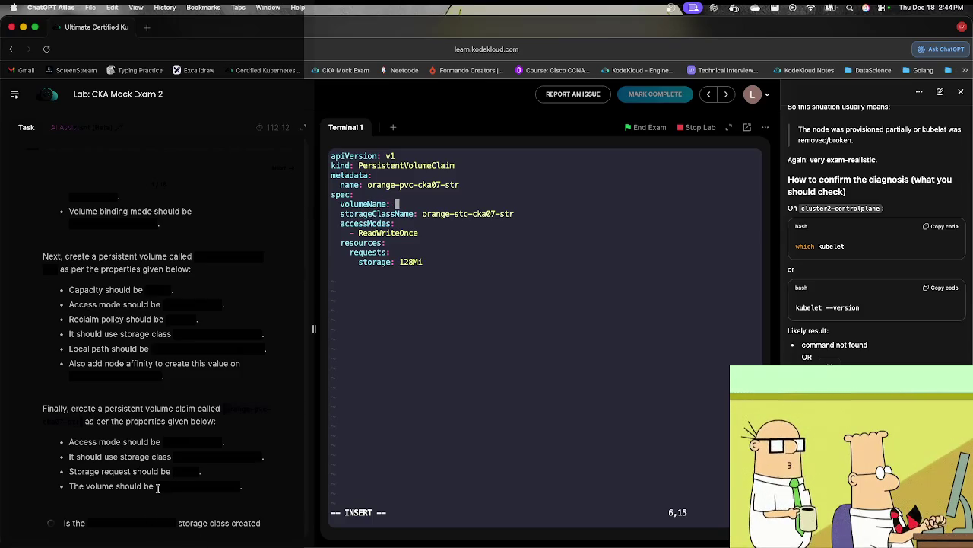
Step: Set volumeName to orange-pv-cka07-str and save the pvc.yml manifest with :wq
click(228, 487)
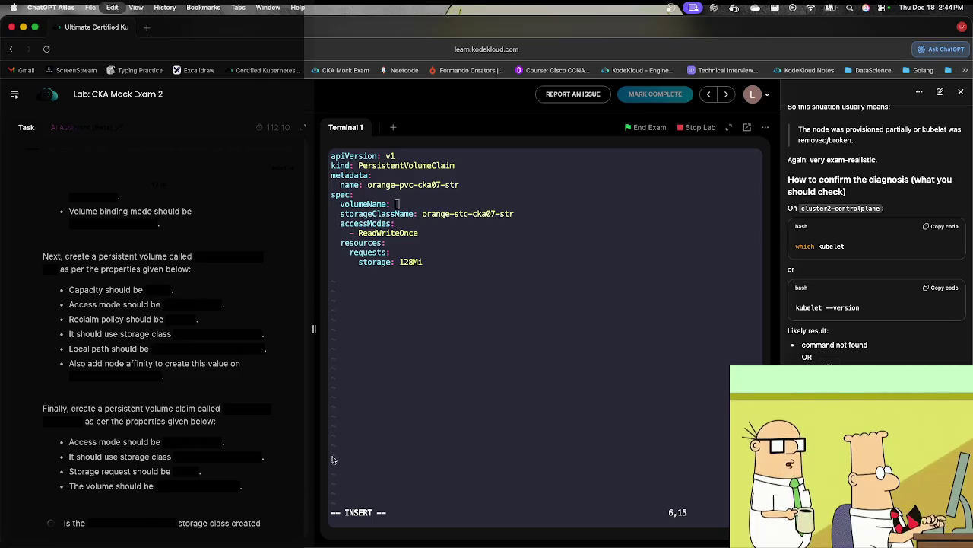
click(442, 407)
text(orange-pv-cka07-str)
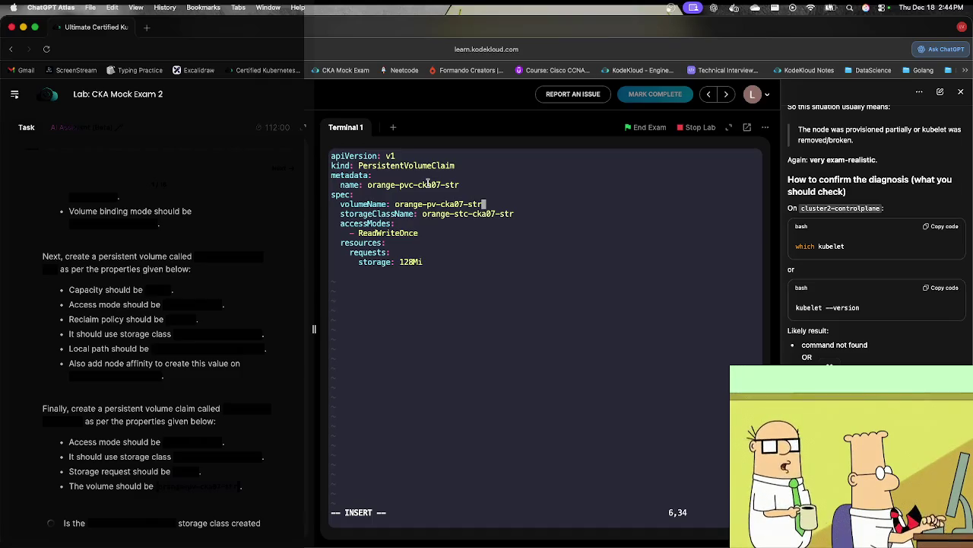
key(Escape)
text(:wq)
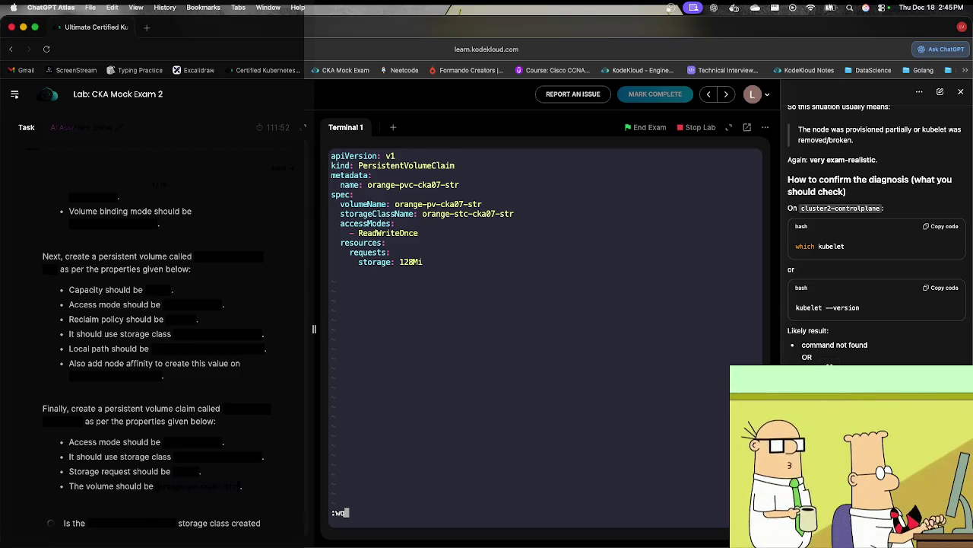
key(Return)
Step: Create the claim with kubectl create -f pvc.yml
text(kube)
text(ctl cre)
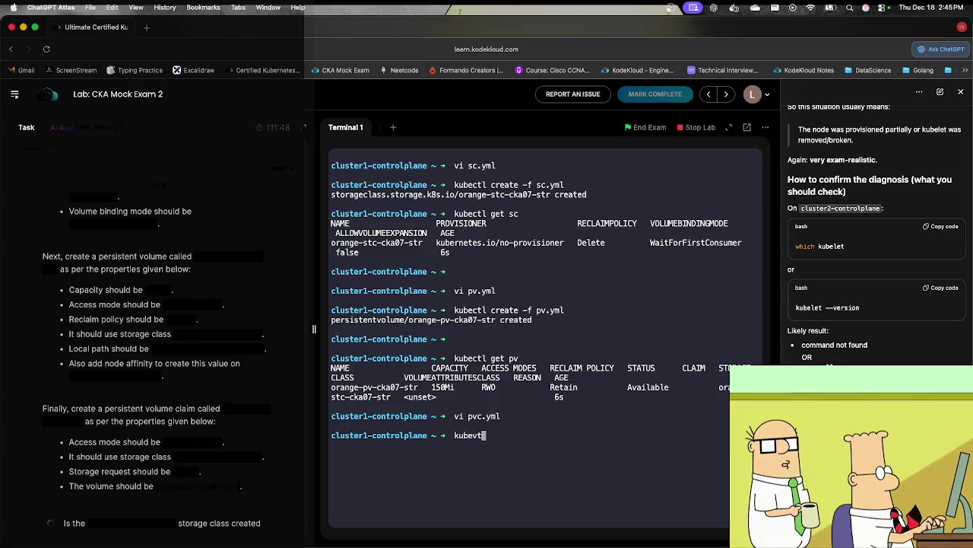
text(ate)
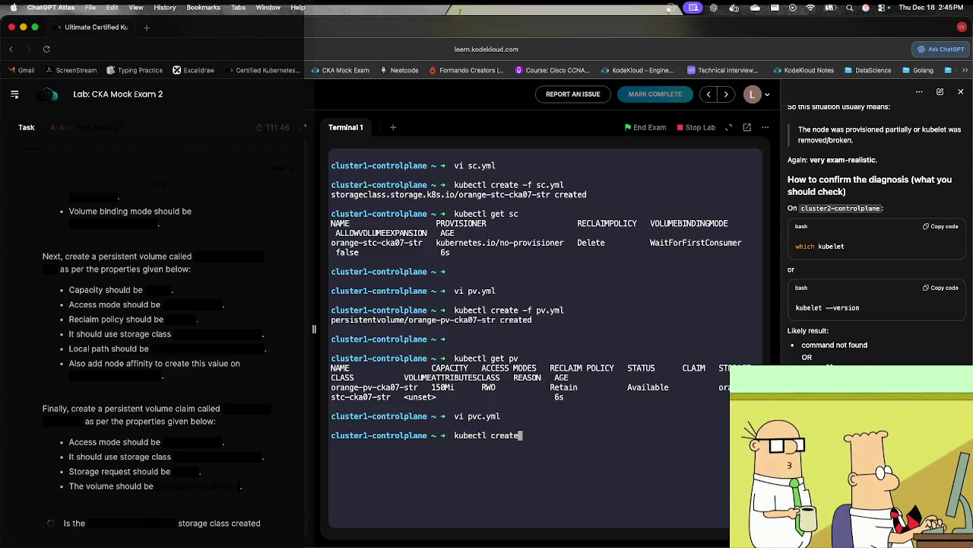
text( -f pvc)
key(Tab)
key(Return)
Step: List all resources and filter them case-insensitively for orange
text(kubectl get a)
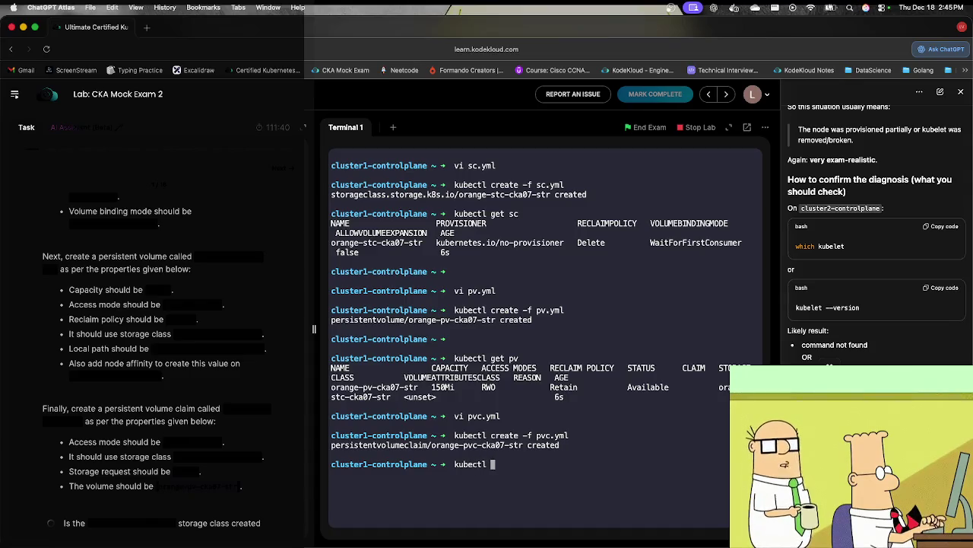
text(ll)
key(Return)
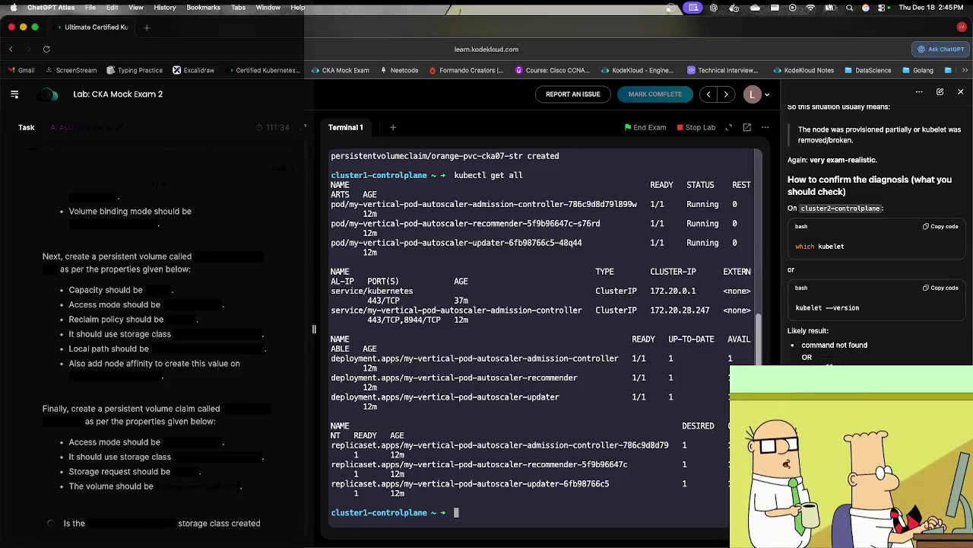
key(Up)
text(|)
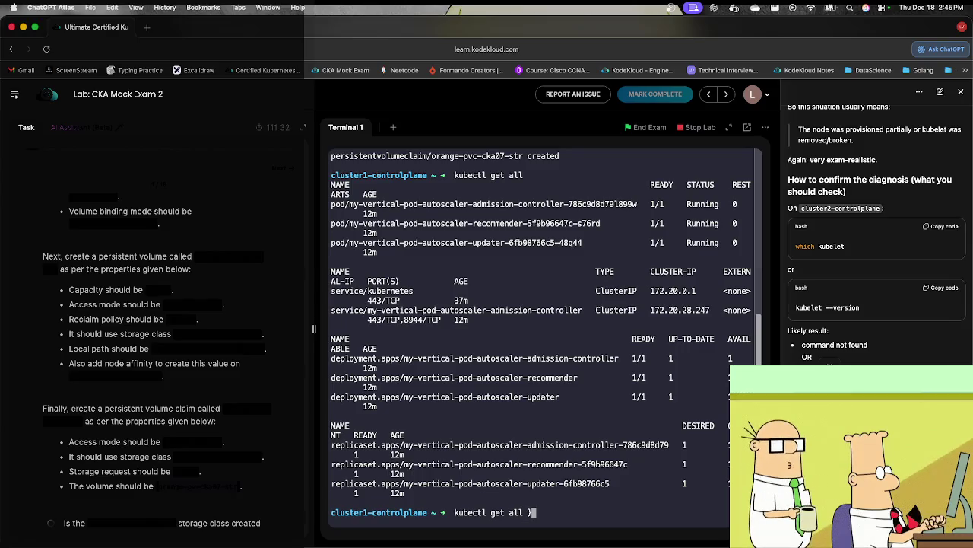
text( gre)
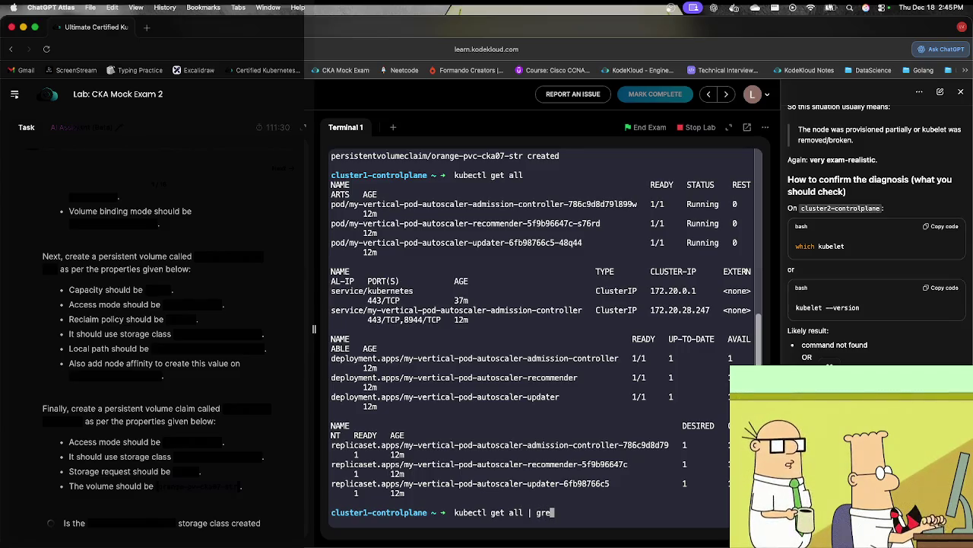
text(p orange)
key(Return)
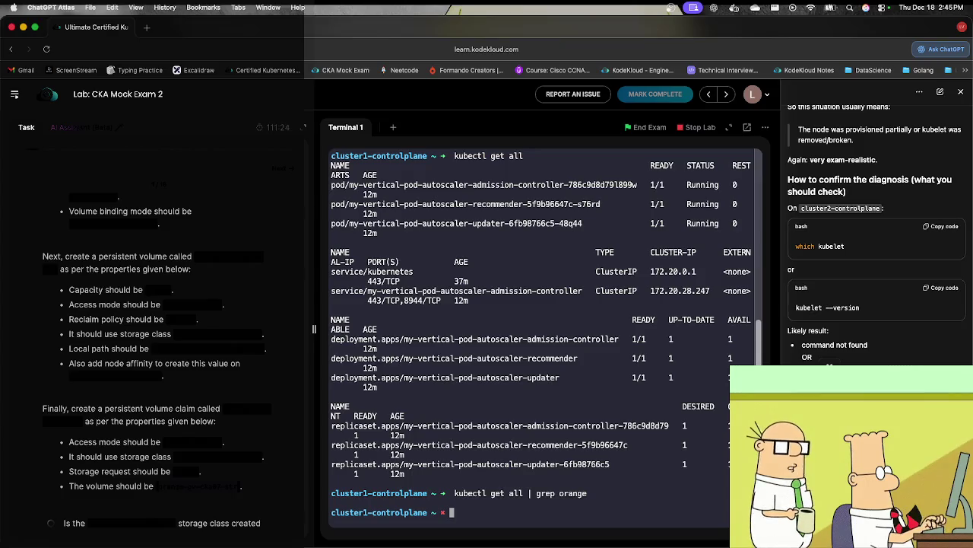
key(Up)
key(Left)
key(Left)
key(Left)
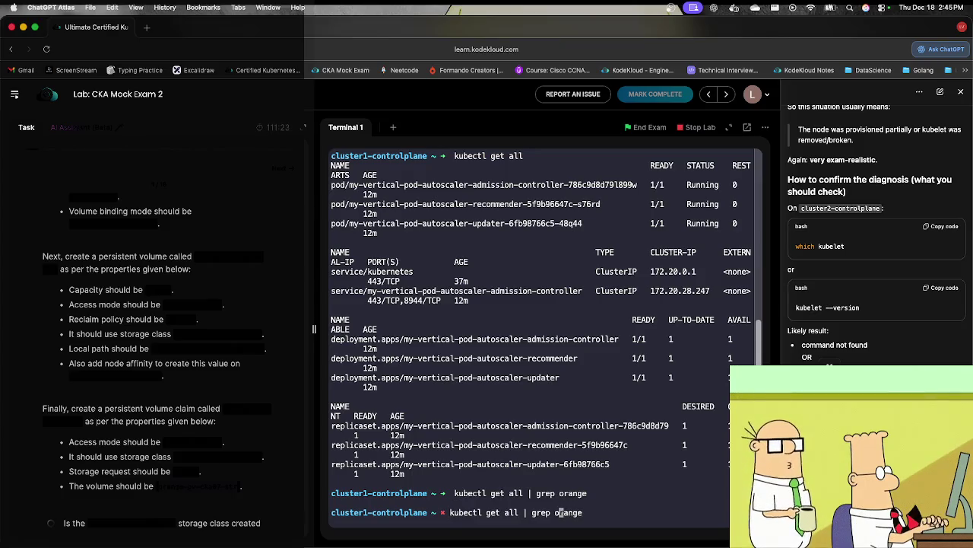
text(-i)
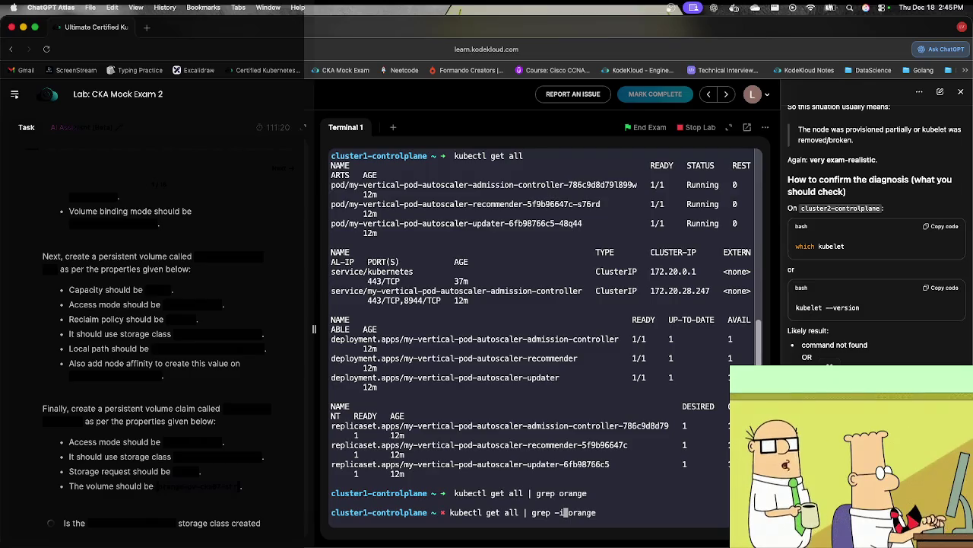
key(Return)
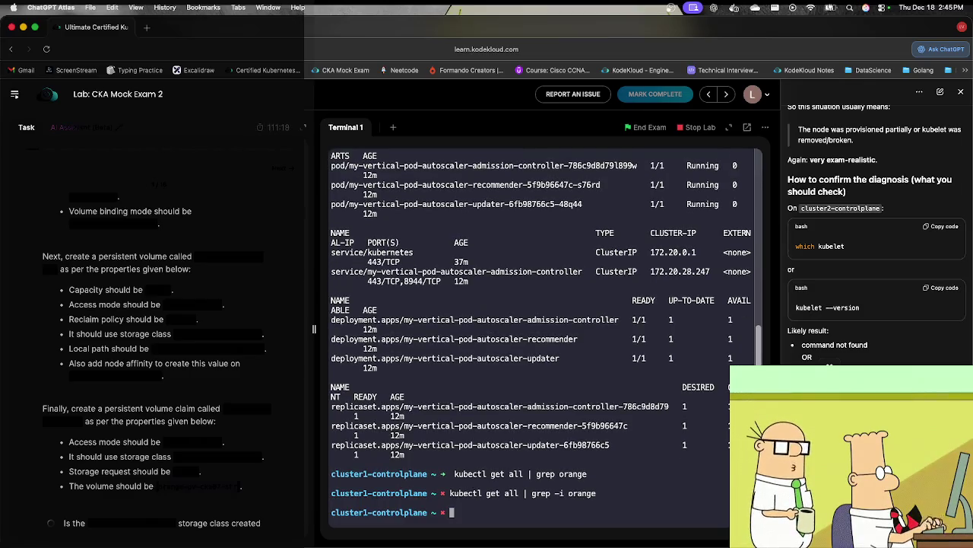
Step: Check storage classes, PVs and PVCs to confirm the claim is Bound, then advance
text(k)
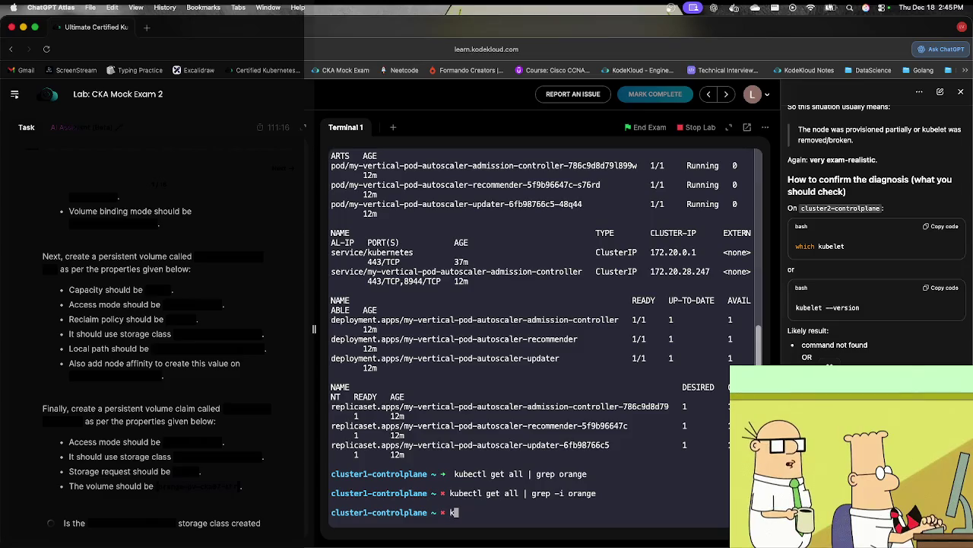
text(ubectl get sc)
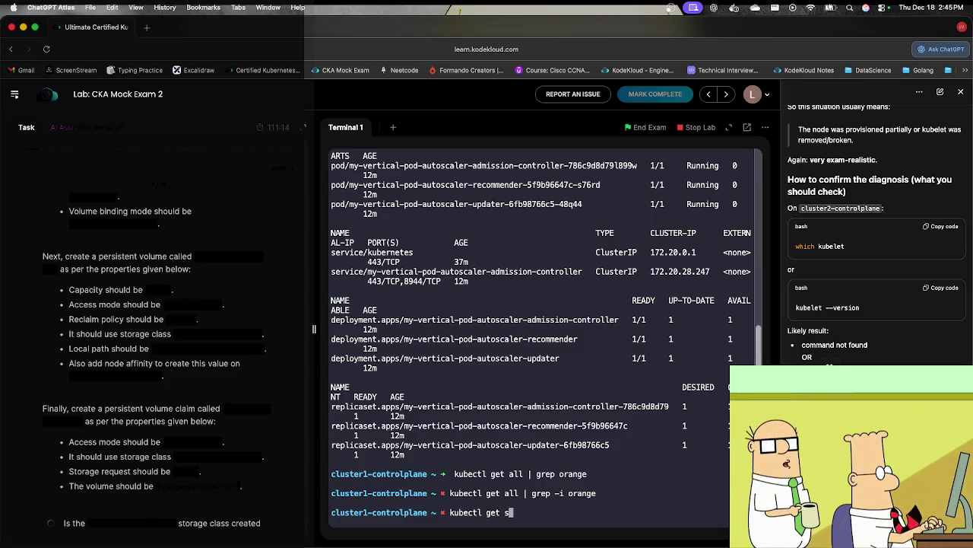
key(Return)
text(kube)
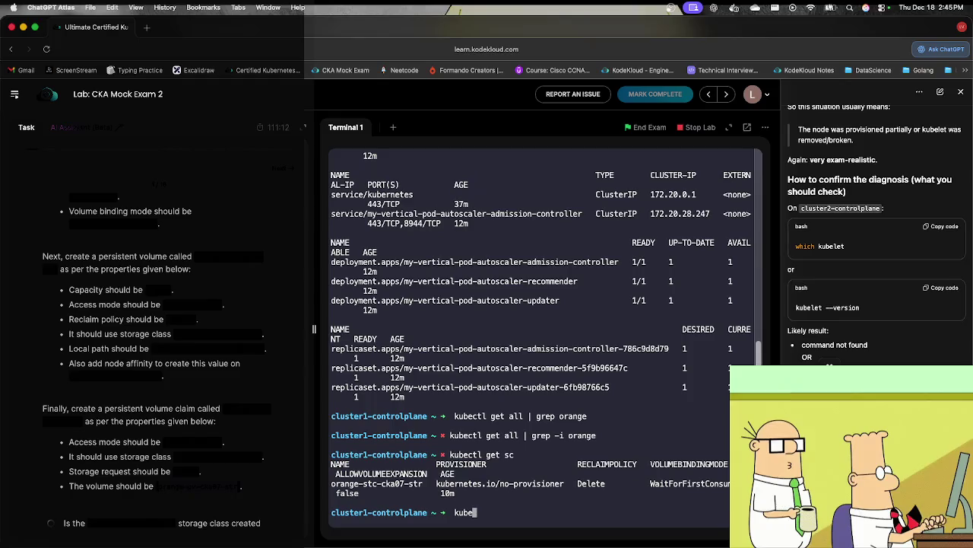
text(ctl get pv)
key(Return)
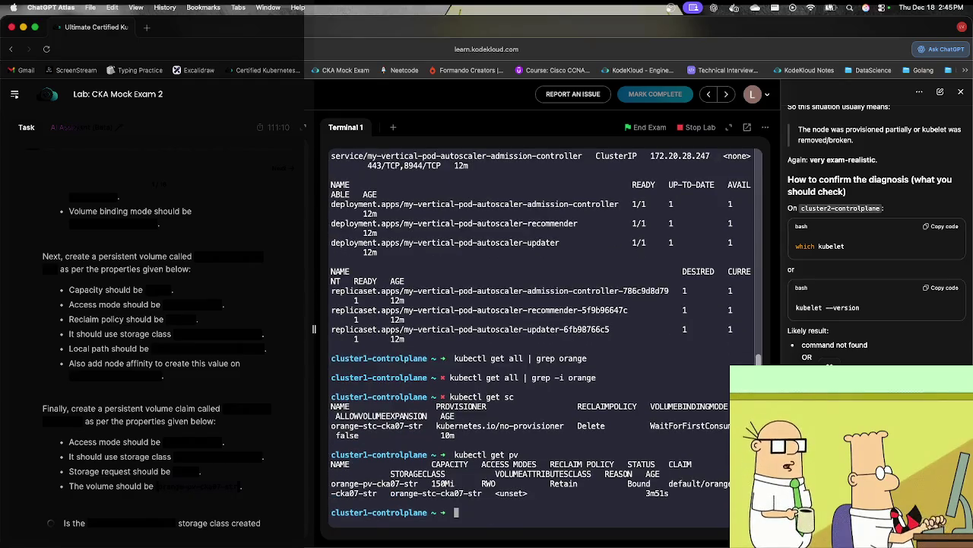
key(Up)
text(c)
key(Return)
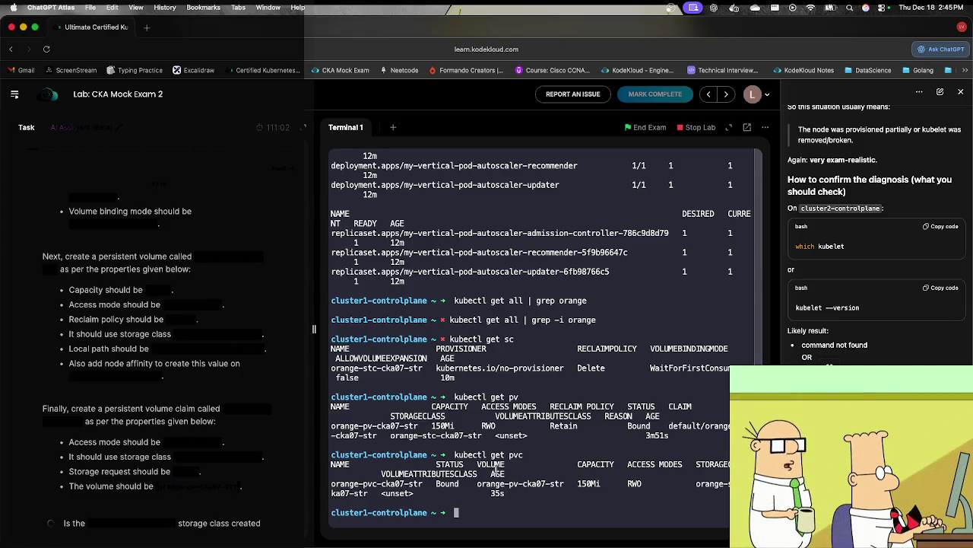
click(293, 177)
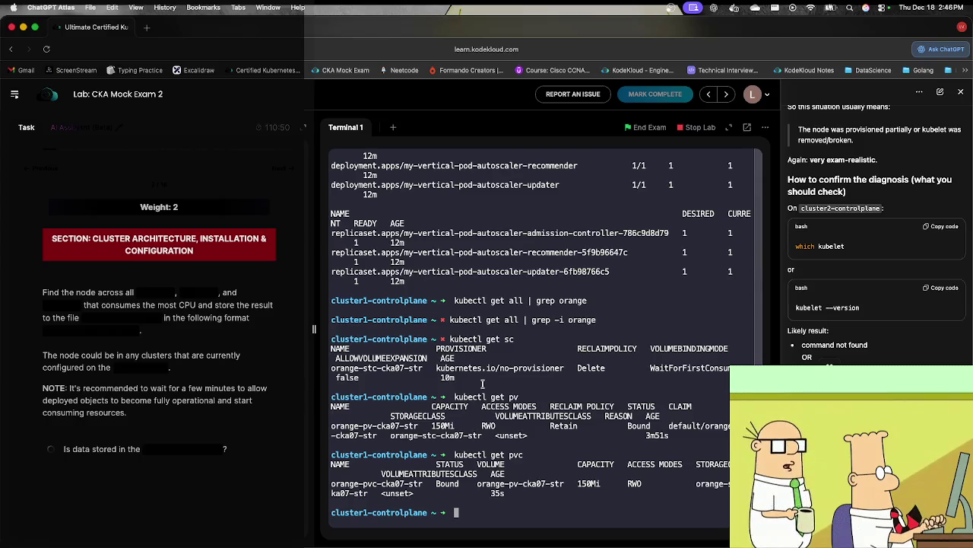
Step: Show cluster1 node CPU usage with kubectl top nodes, then log out
text(kubectl get)
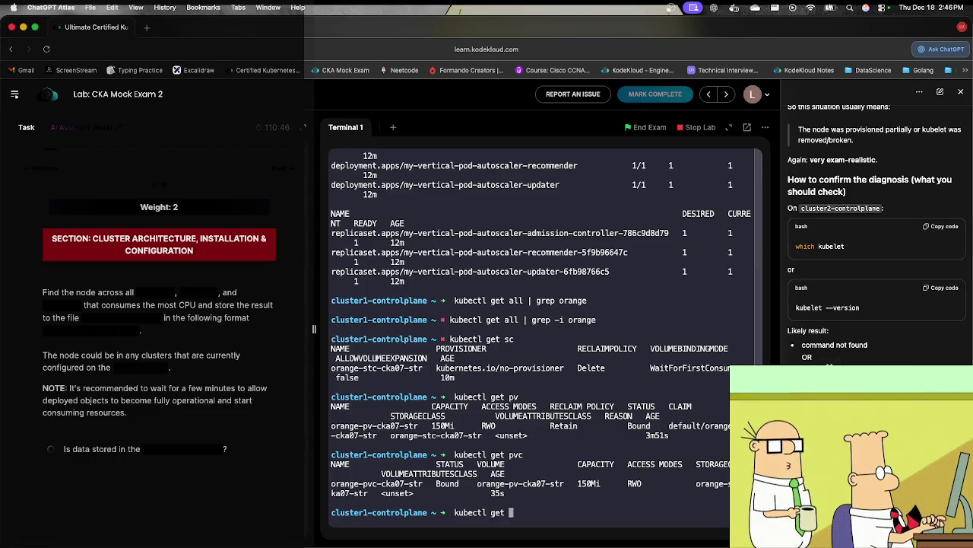
key(BackSpace)
key(BackSpace)
key(BackSpace)
text(top nodes)
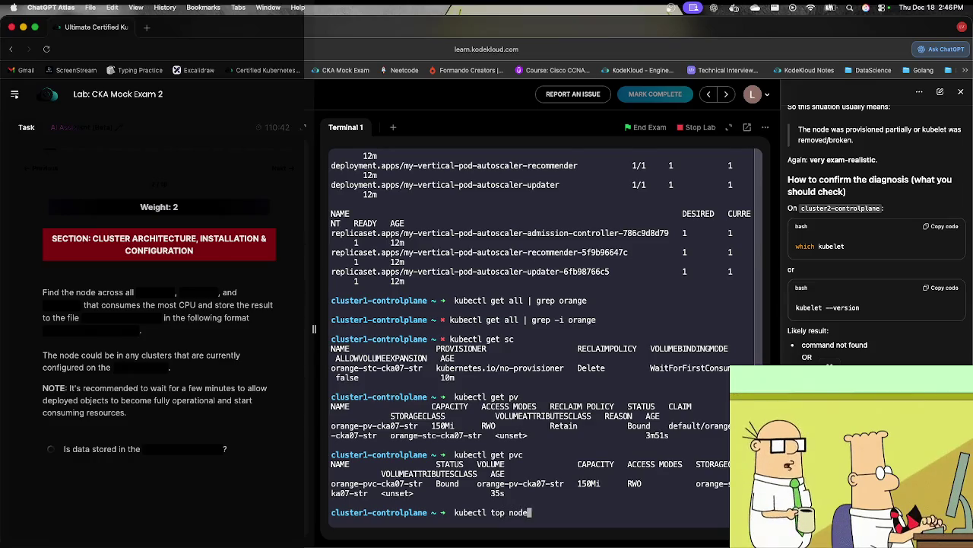
key(Return)
text(exit)
key(Return)
Step: SSH into cluster3-controlplane, run kubectl top nodes, and log out
key(Up)
key(Left)
key(Left)
key(Left)
key(BackSpace)
text(3)
key(Return)
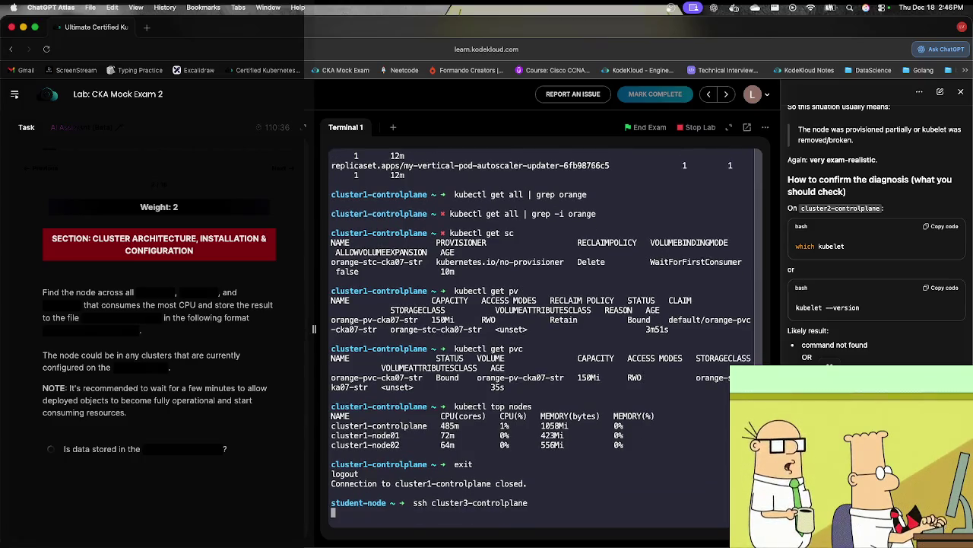
text(kubectl top nodes)
key(Return)
text(exit)
key(Return)
Step: SSH into cluster4-controlplane, run kubectl top nodes, and log out
key(Up)
key(Left)
key(Left)
key(Left)
key(BackSpace)
text(4)
key(Return)
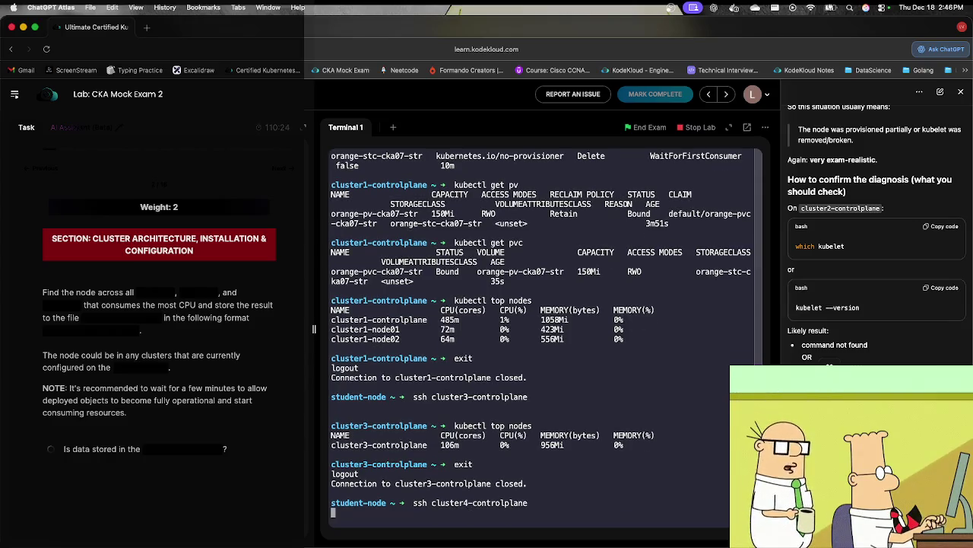
text(kubec)
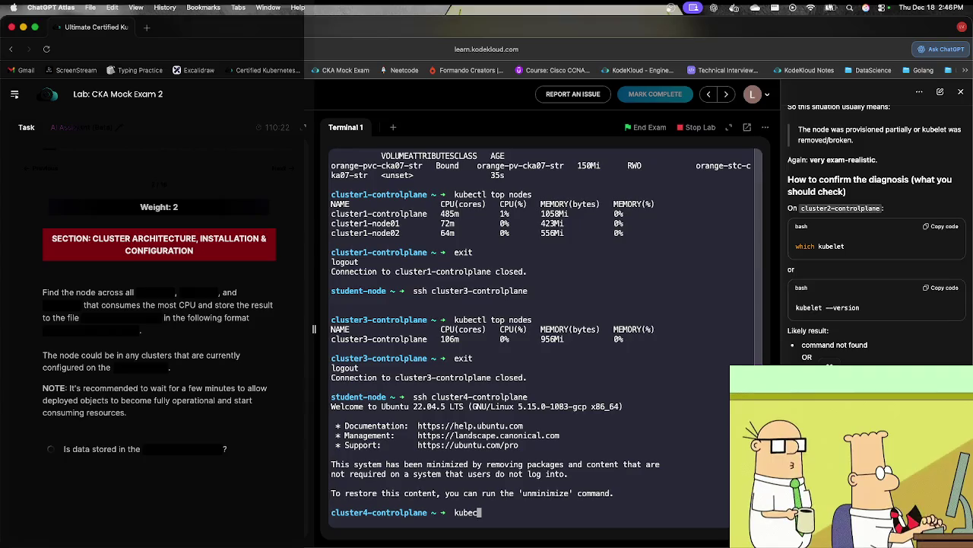
text(tl top)
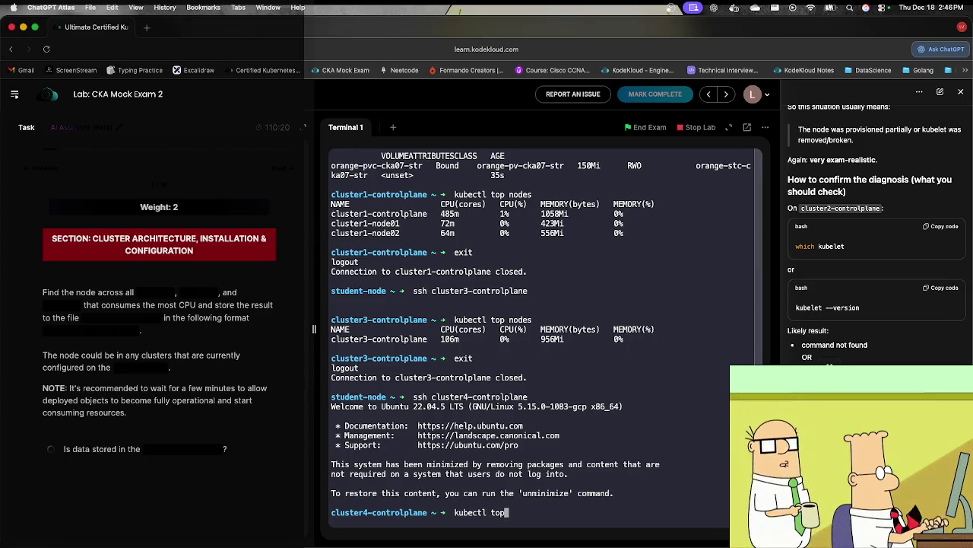
text( nodes)
key(Return)
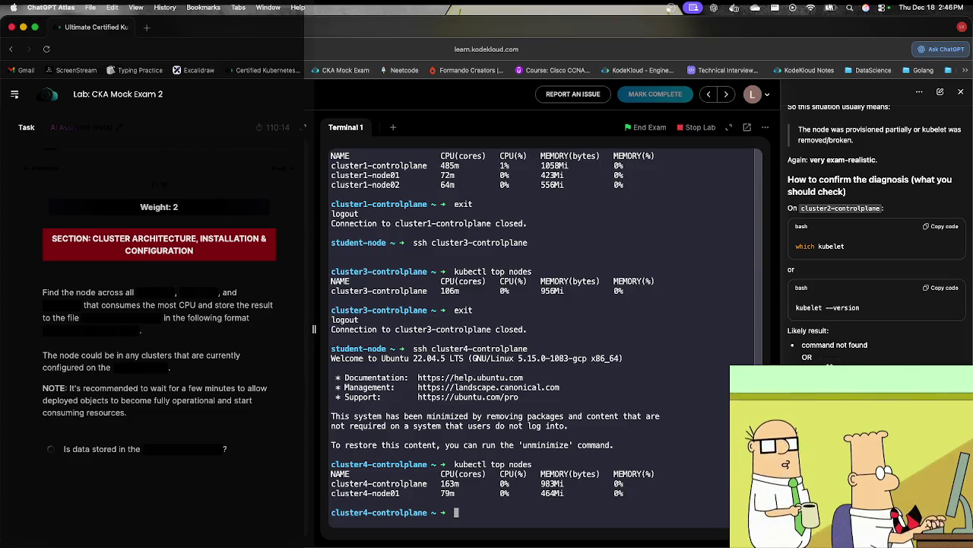
text(exit)
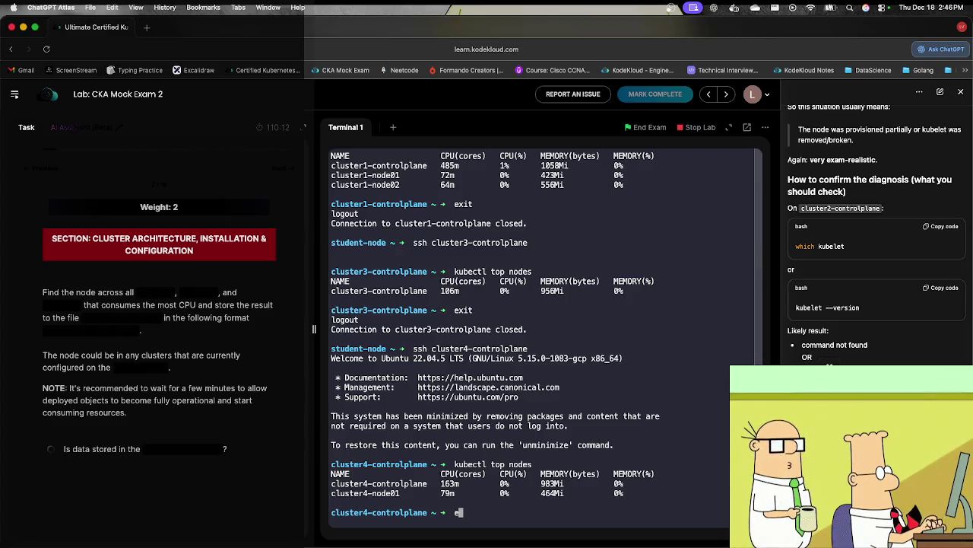
key(Return)
Step: Write cluster1,cluster1-controlplane to /opt/high_cpu_node with an echo command
text(echo"cluster1)
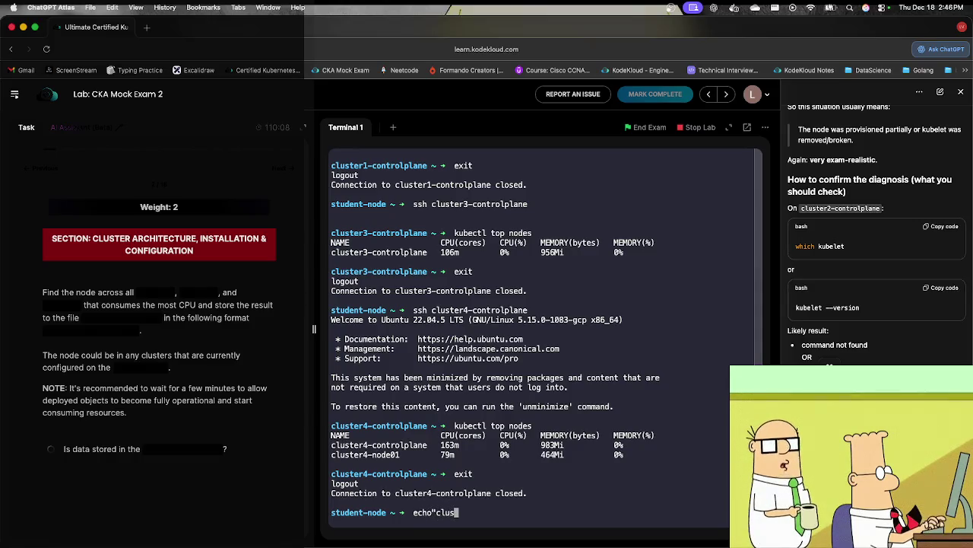
text(,)
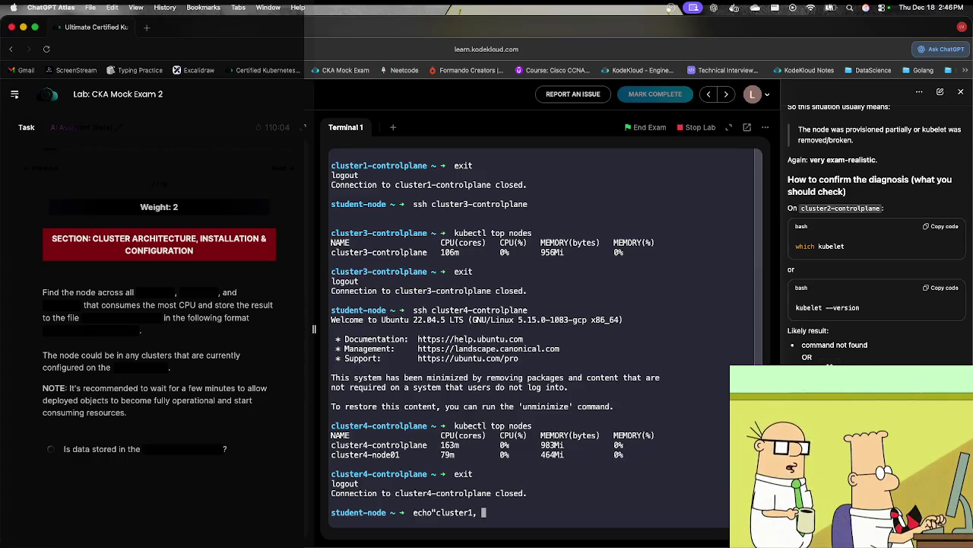
scroll(437, 293, up, 5)
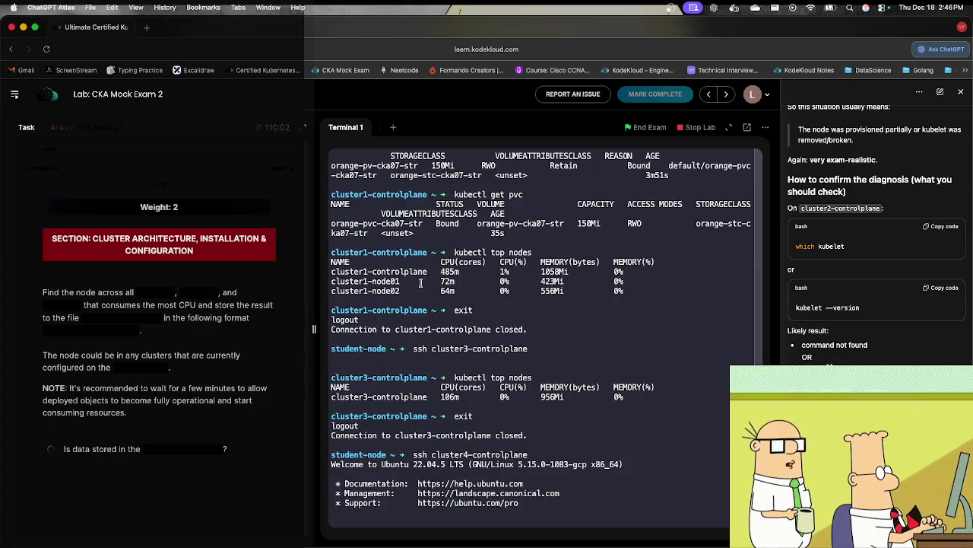
drag(428, 271, 331, 271)
key(super+c)
click(439, 350)
key(super+v)
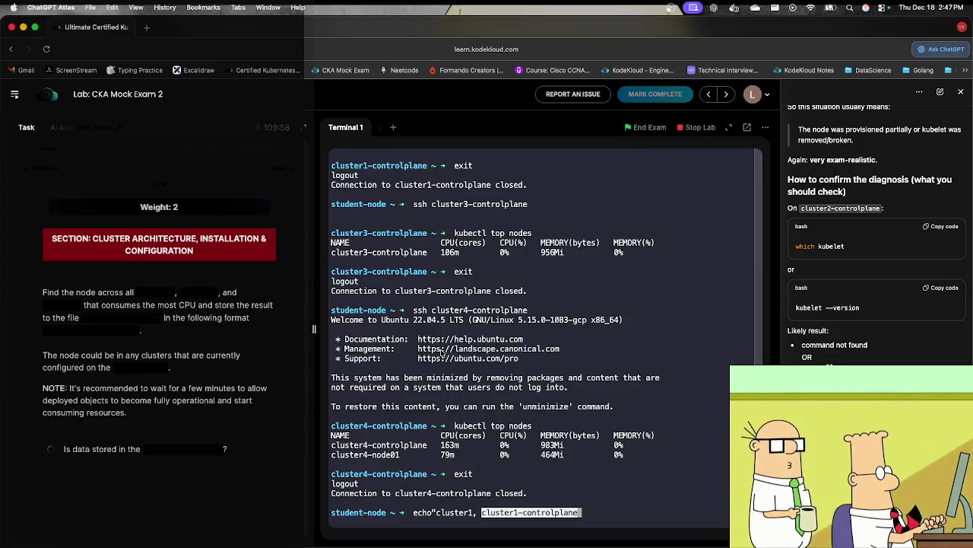
key(Left)
key(Left)
key(Left)
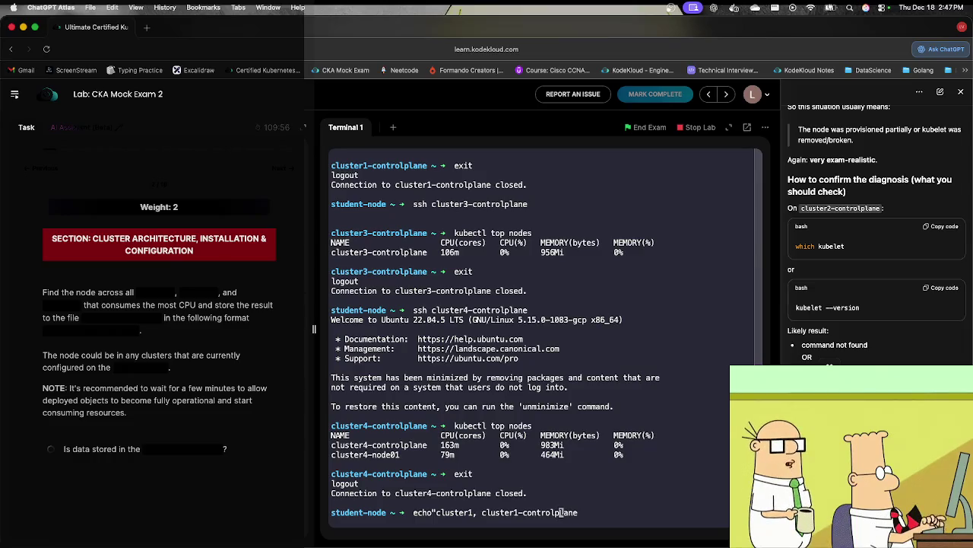
key(Left)
key(Left)
key(Left)
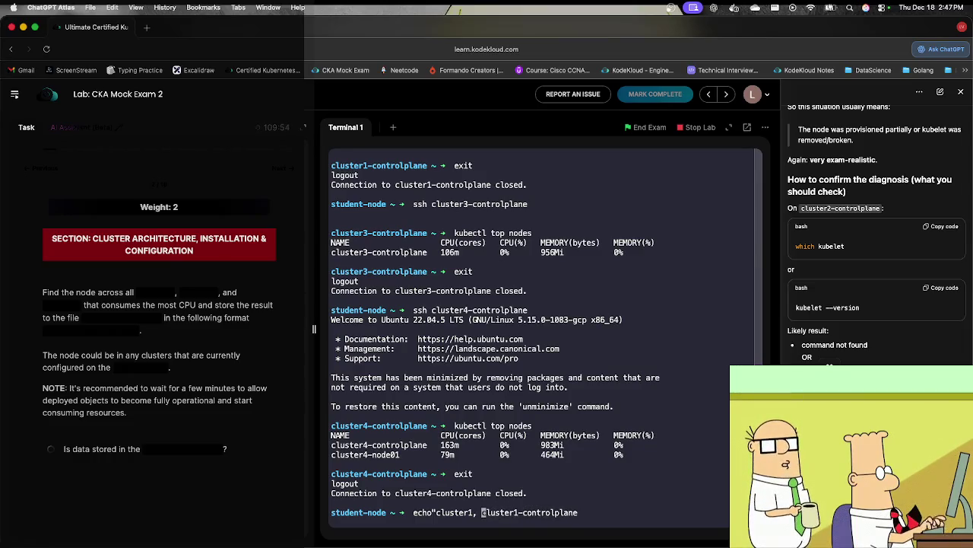
key(BackSpace)
key(Right)
key(Right)
key(Right)
key(Right)
key(Right)
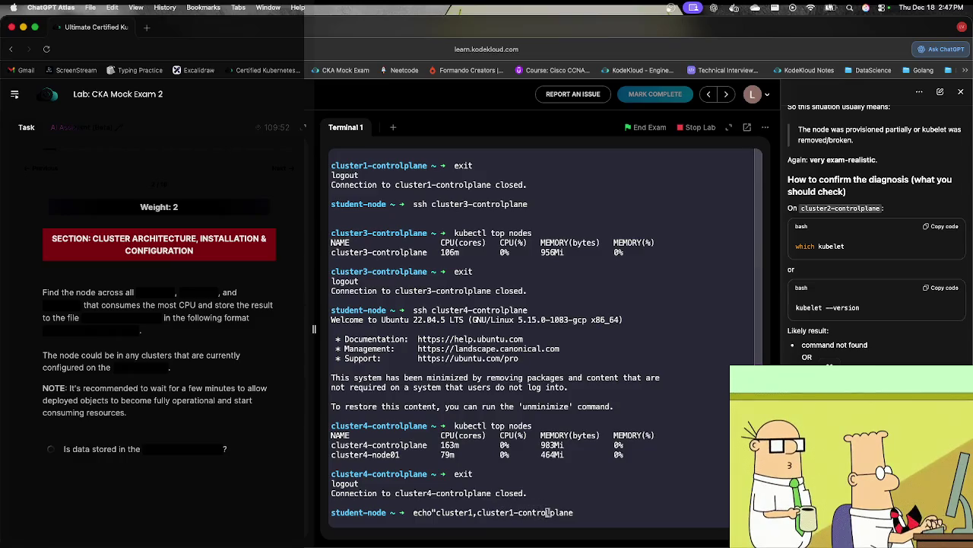
text(")
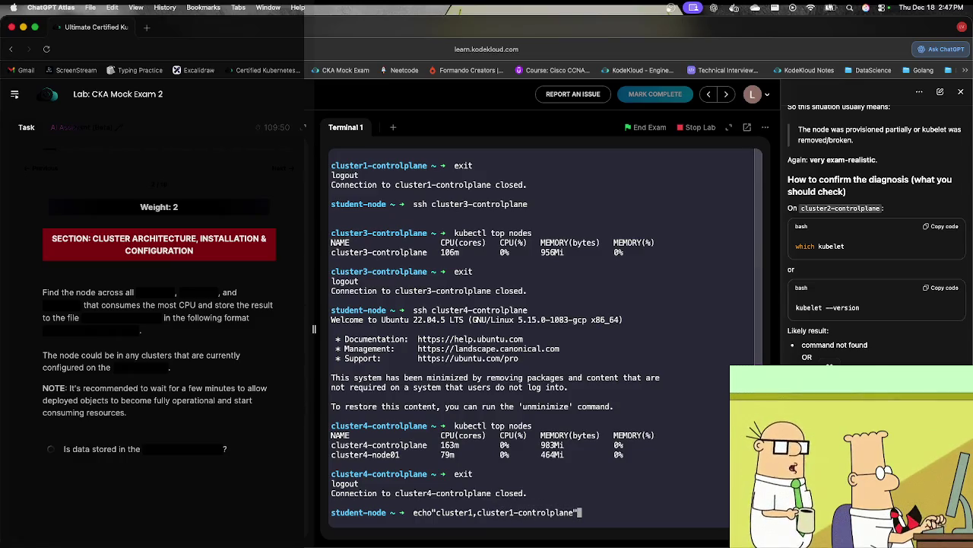
text( >)
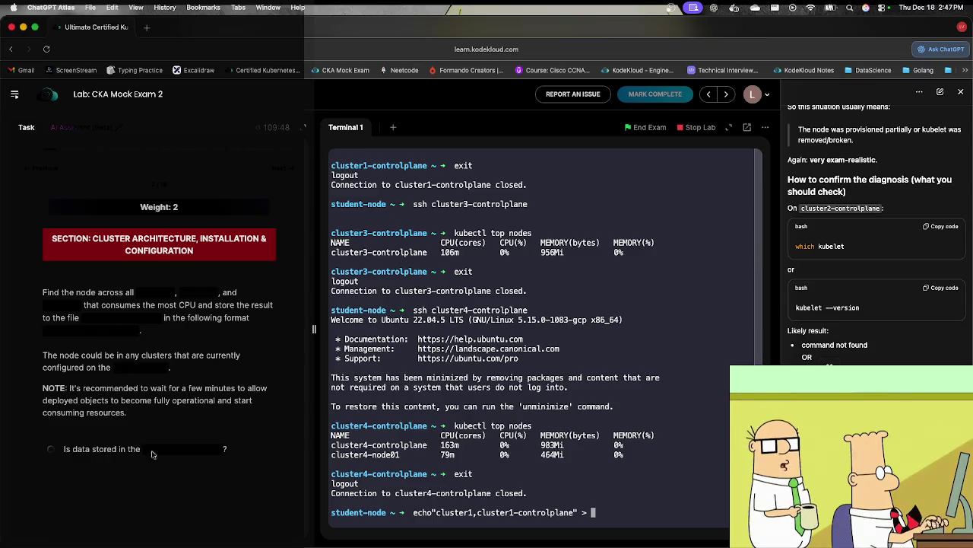
click(220, 455)
key(super+v)
key(Return)
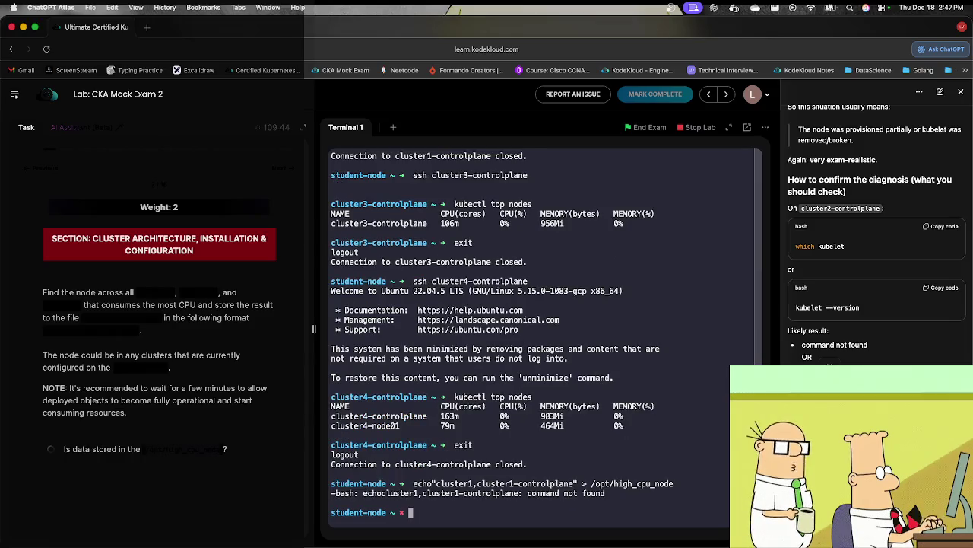
Step: Add the missing space after echo and rerun the command
key(Up)
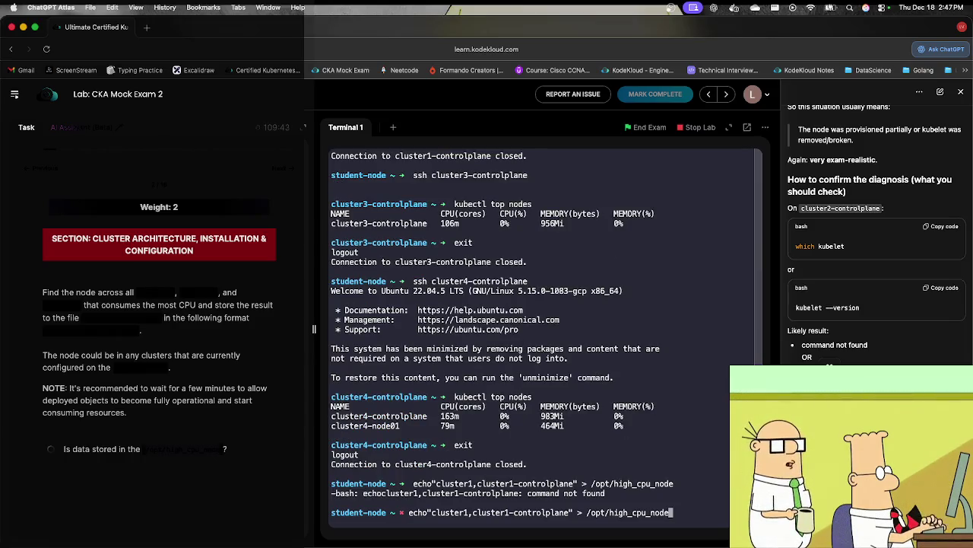
key(Left)
key(Left)
key(Left)
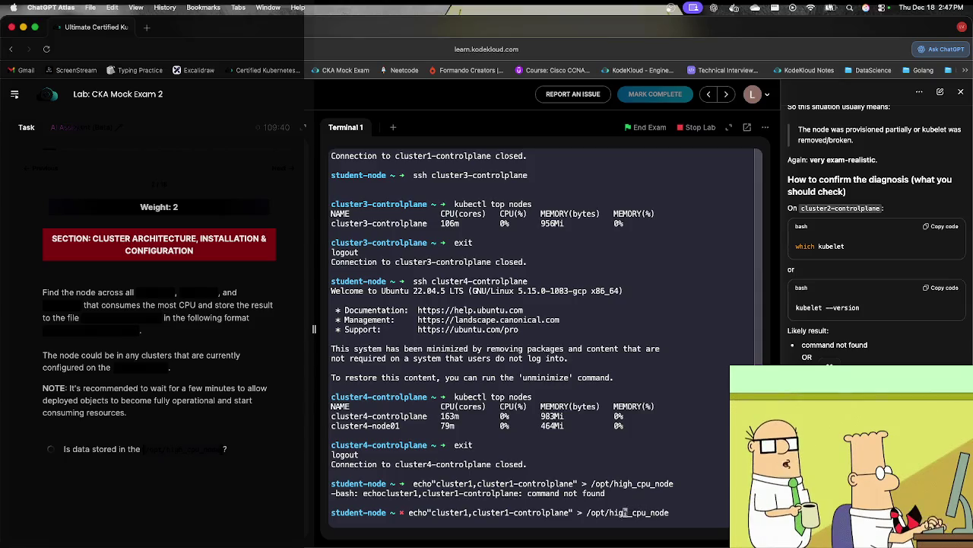
key(alt+Left)
key(alt+Left)
key(alt+Left)
key(Left)
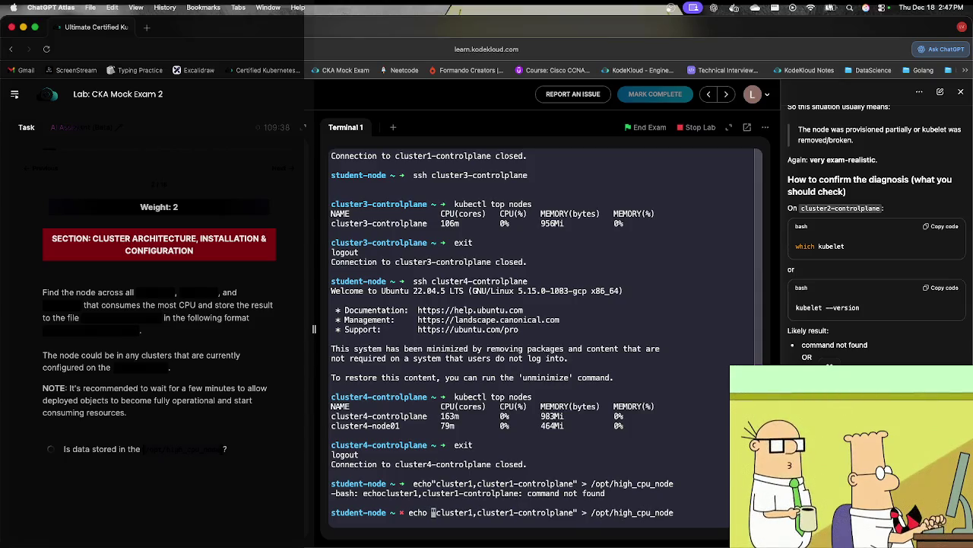
key(Return)
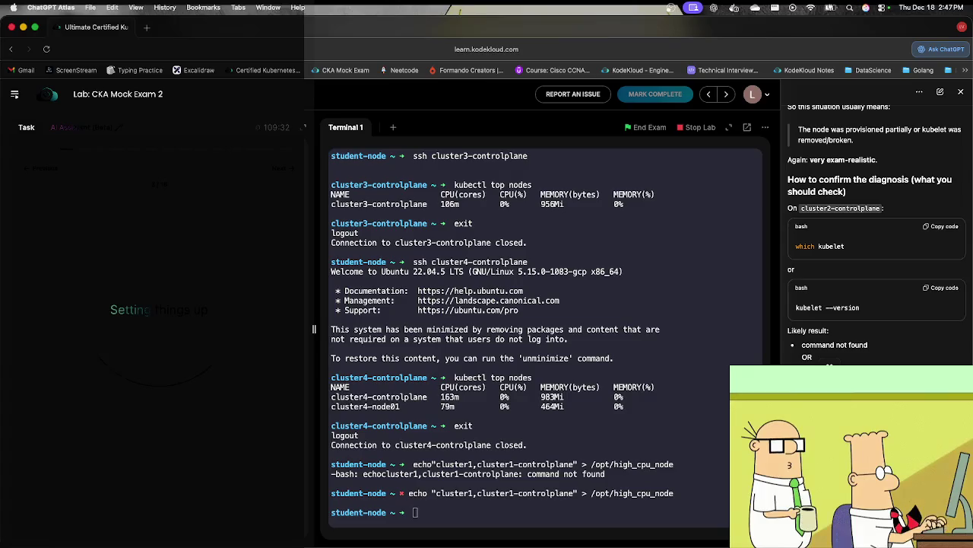
key(ctrl+Up)
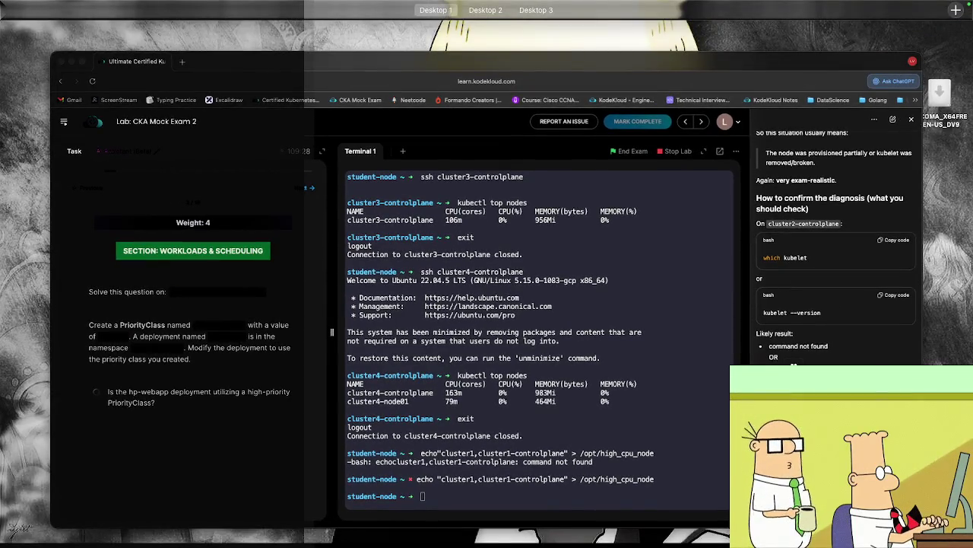
Step: Reconnect via ssh to cluster4-controlplane and clear the terminal screen
key(ctrl+Up)
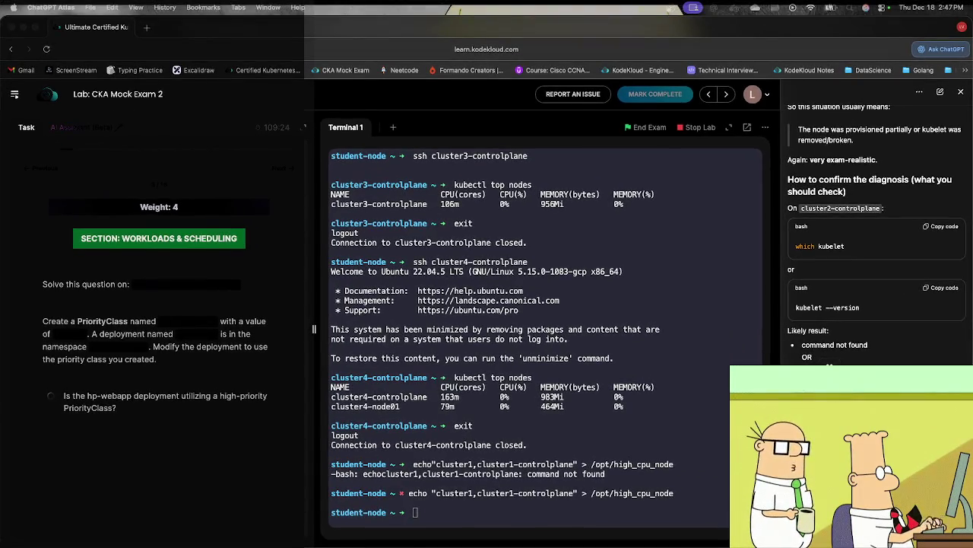
key(ctrl+Up)
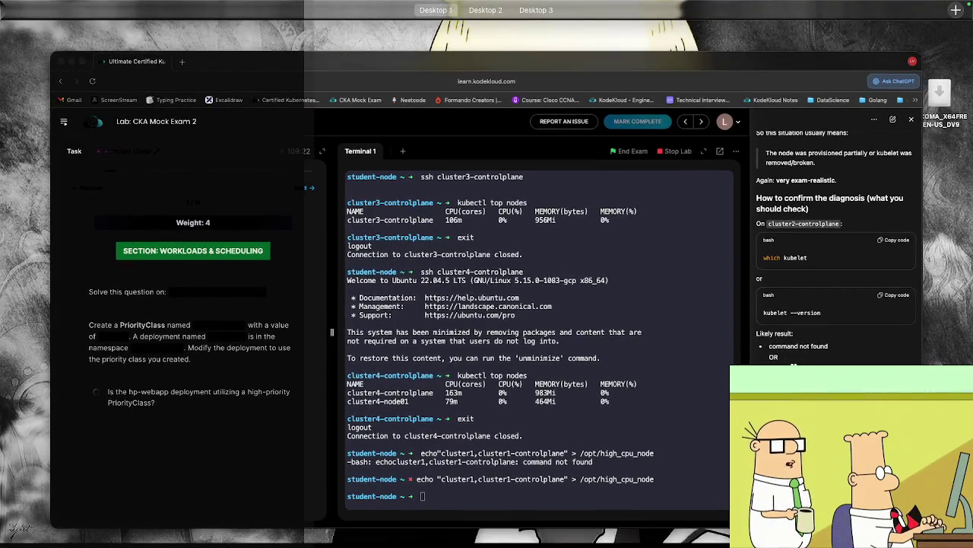
key(ctrl+Up)
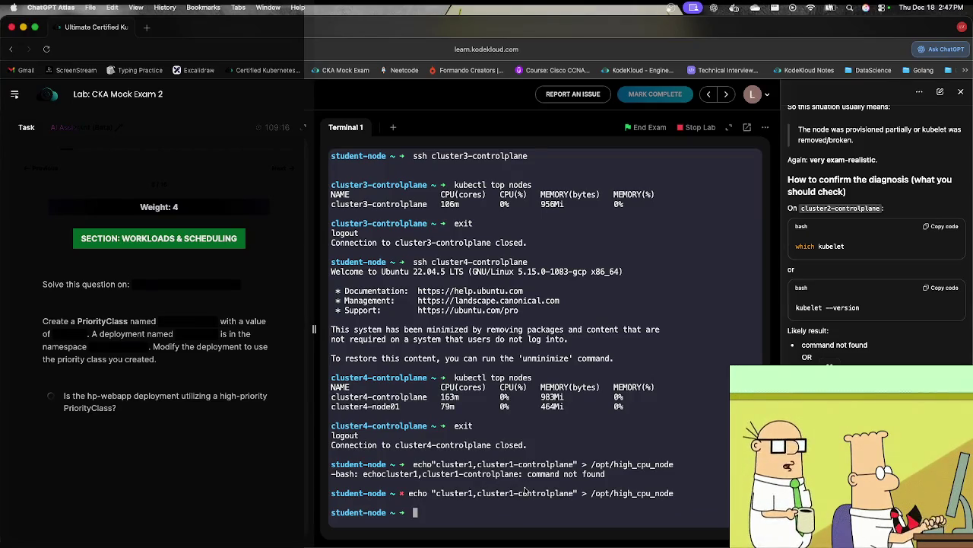
key(Up)
key(Up)
key(Up)
key(Left)
key(Return)
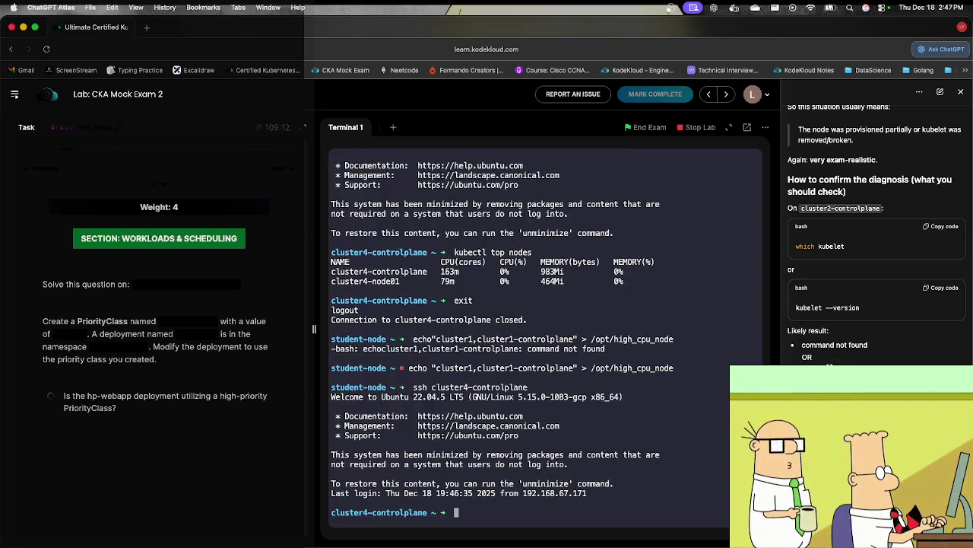
text(clear)
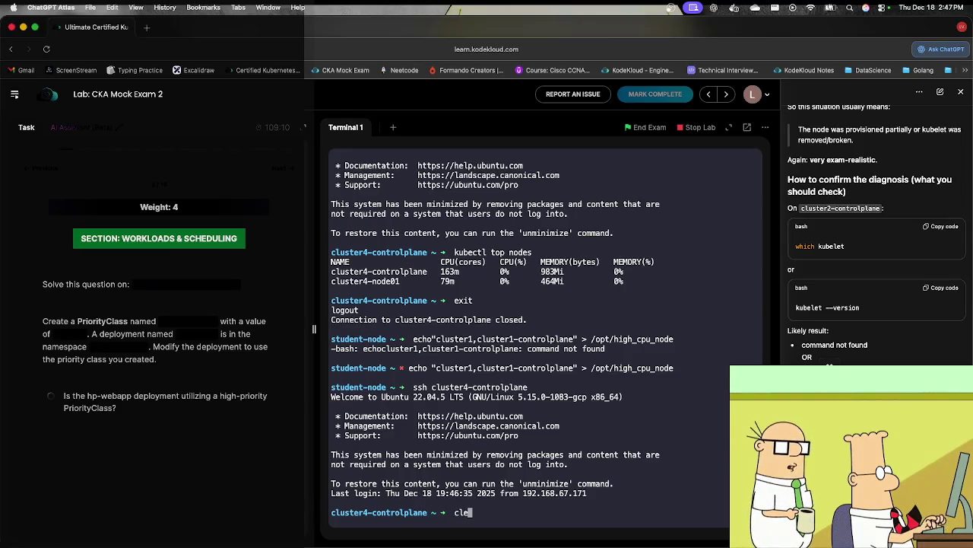
key(Return)
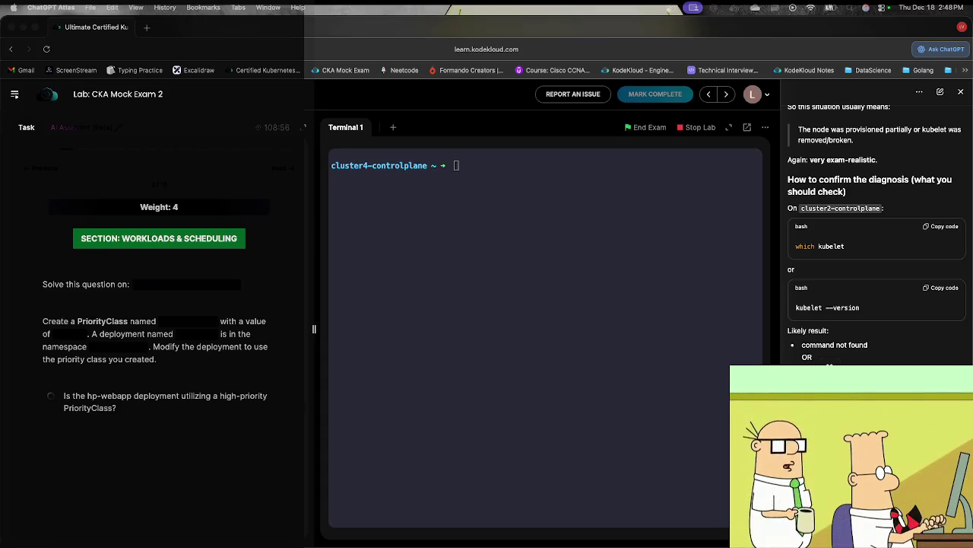
click(561, 339)
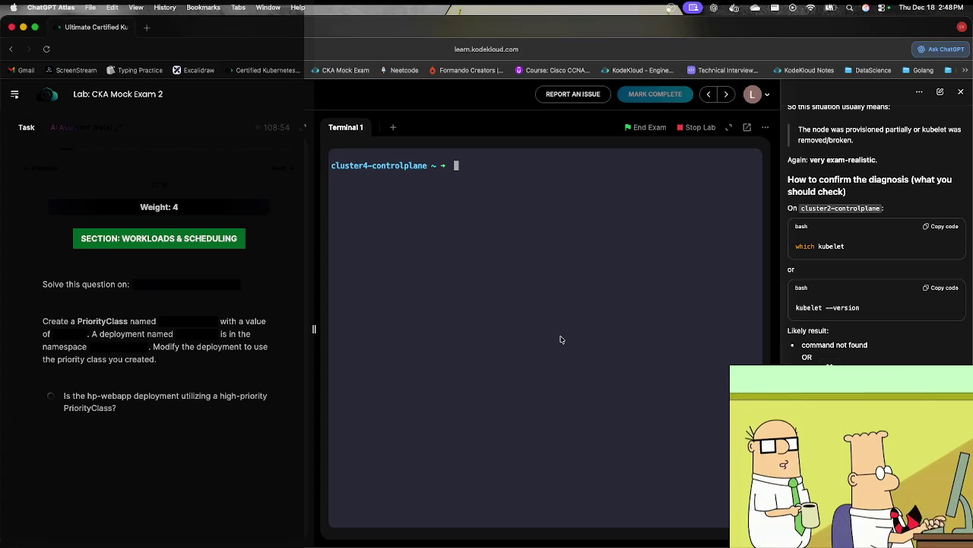
Step: Create pc.yaml from the pasted PriorityClass template, adding a namespace: high-priority line
text(vi)
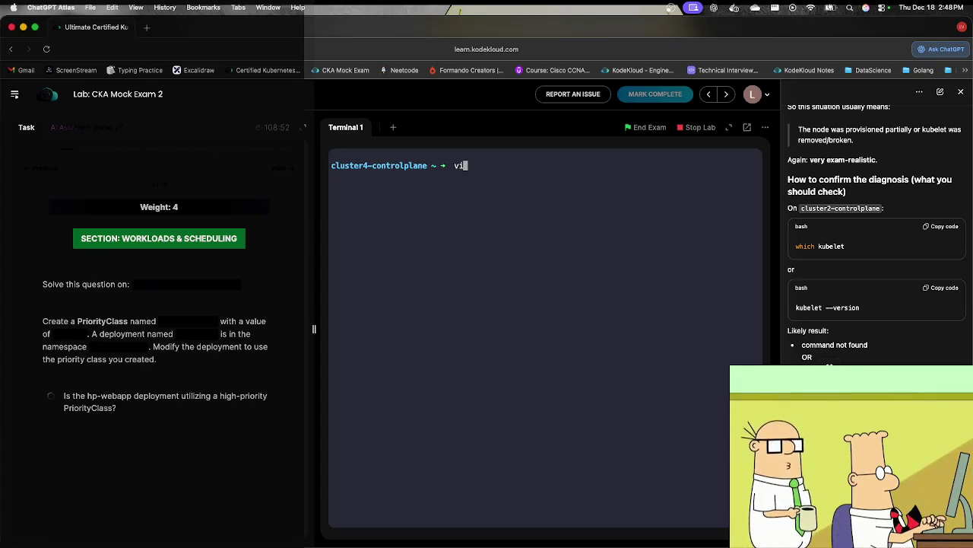
text( pc.yaml)
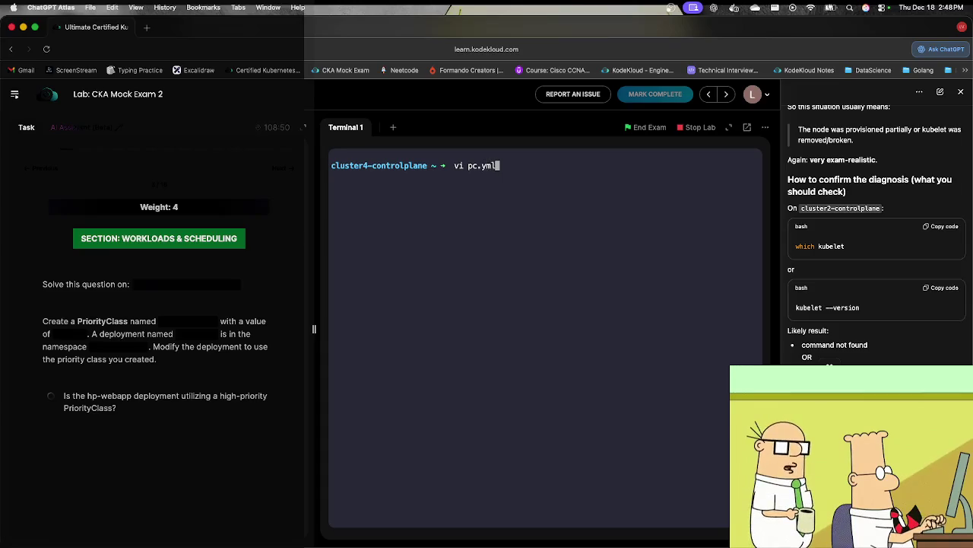
key(Return)
key(i)
text(apiVersion: scheduling.k8s.io/v1 kind: PriorityClass metadata:   name: high-priority value: 1000000 globalDefault: false description: "This priority class should be used for XYZ service pods only.")
key(Up)
key(Up)
key(Up)
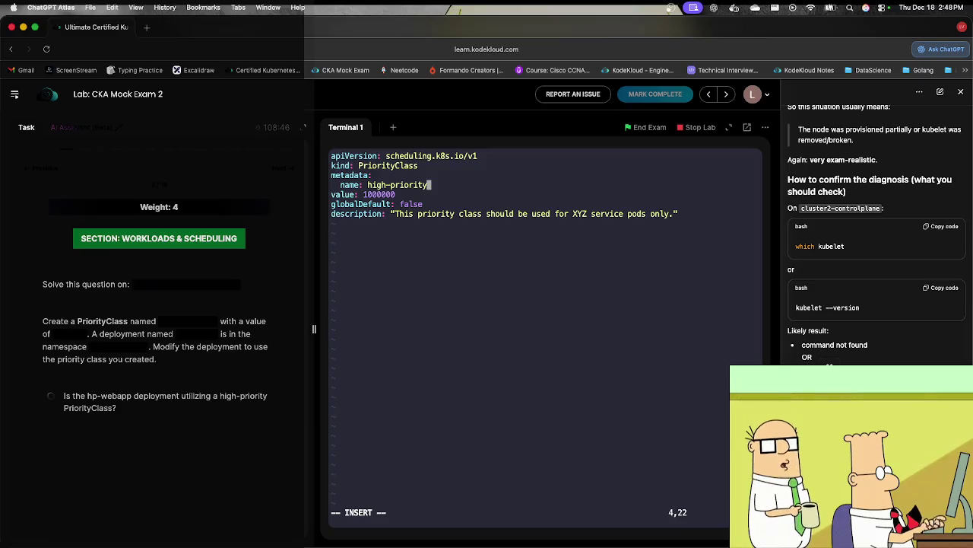
key(Return)
text(namespace:)
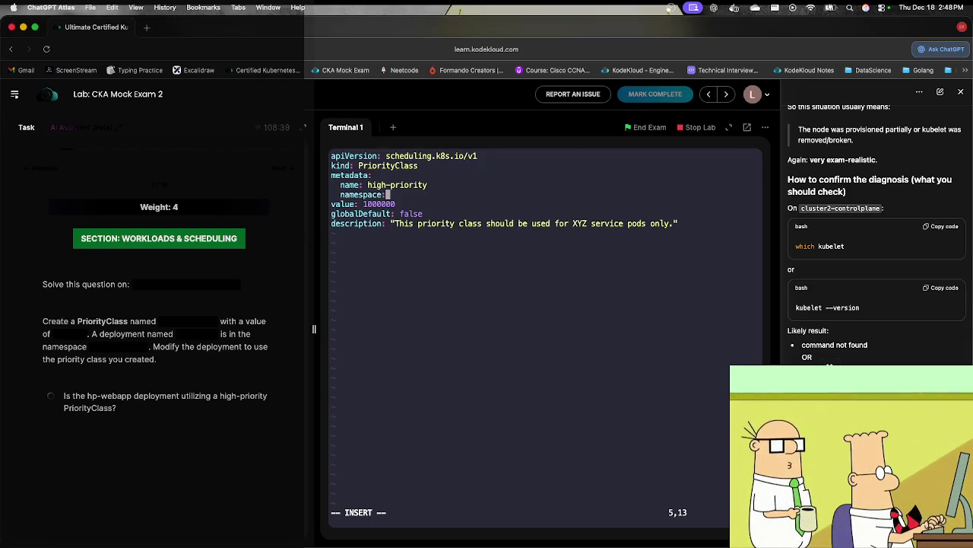
text( high)
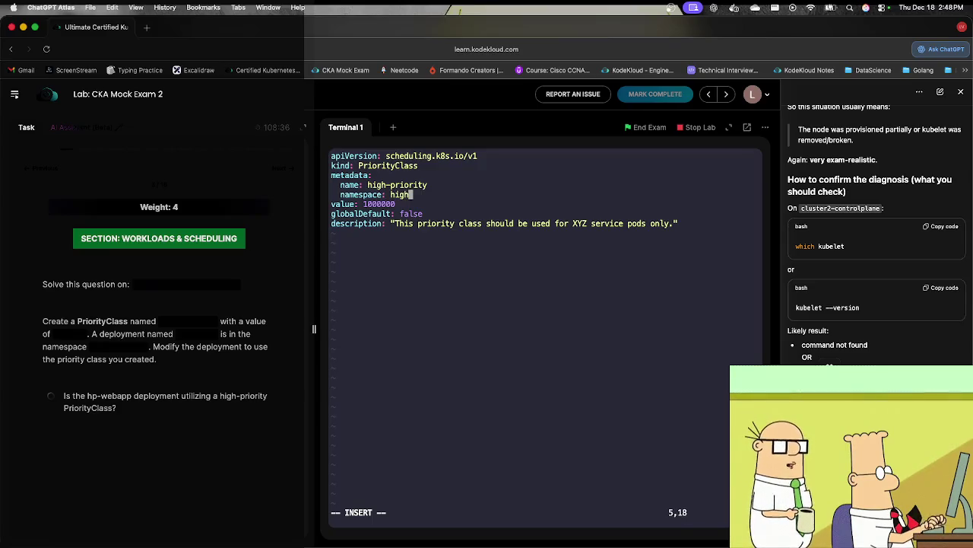
text(-priority)
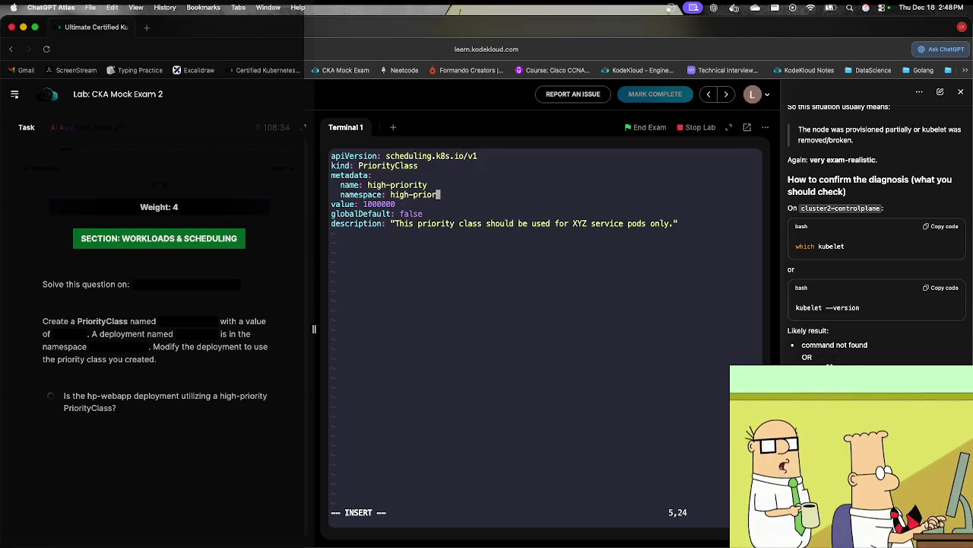
Step: Save the manifest, exit vi, and enter kubectl create -f pc.yml
key(Escape)
text(:wq)
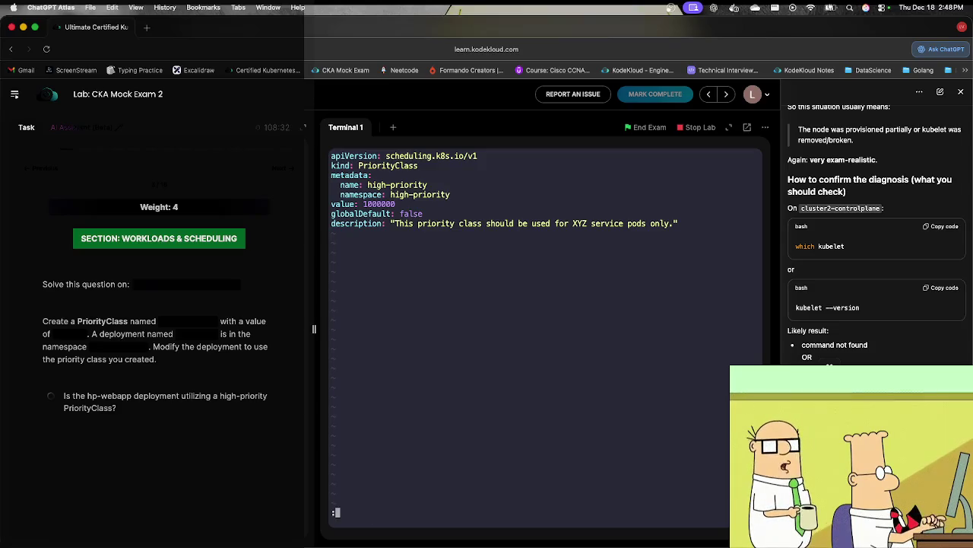
key(Return)
text(ku)
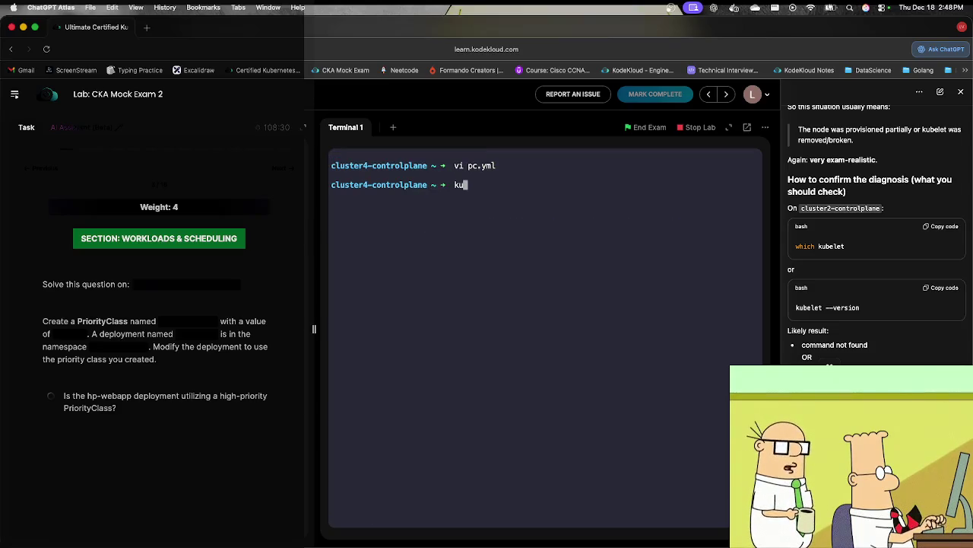
text(bectl )
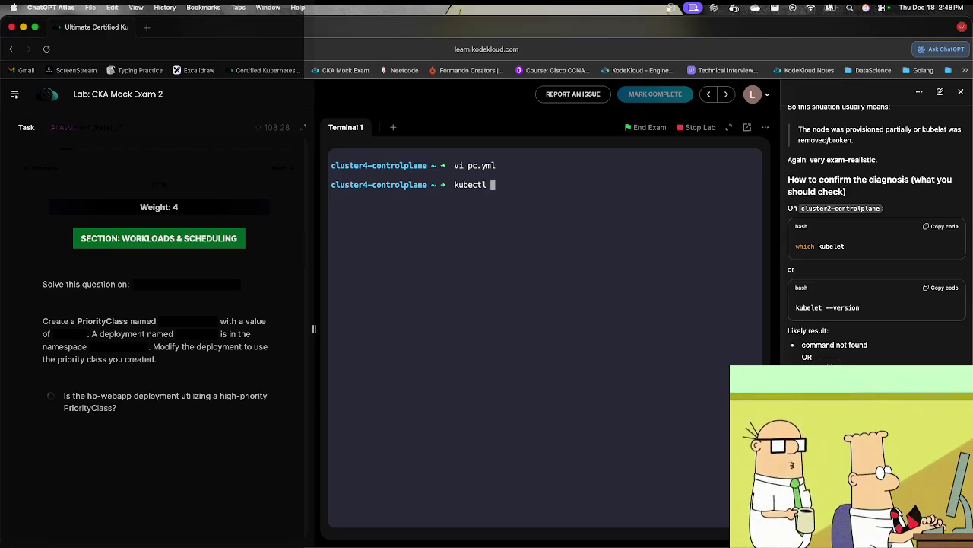
text(create -f pc.yml)
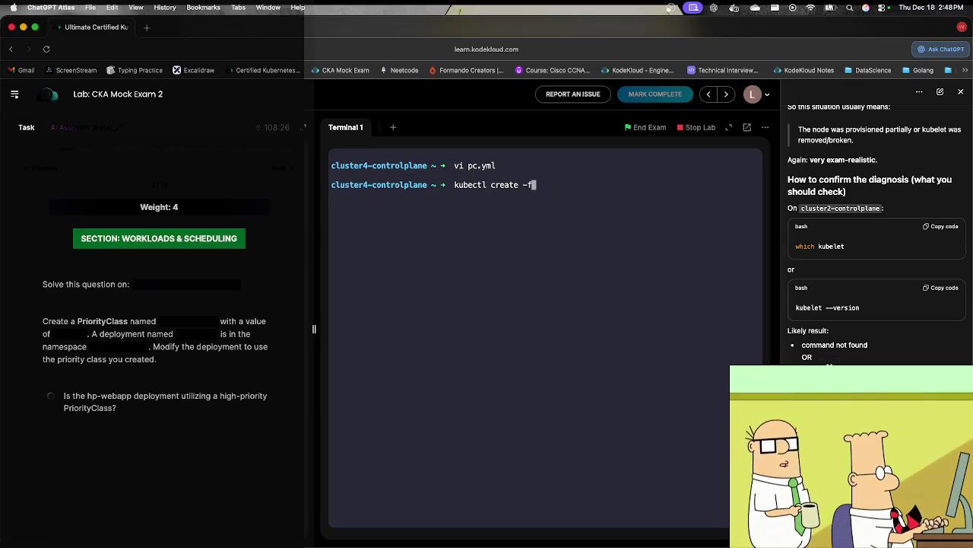
Step: Create the PriorityClass, then edit deployment hp-webapp in namespace high-priority
key(Return)
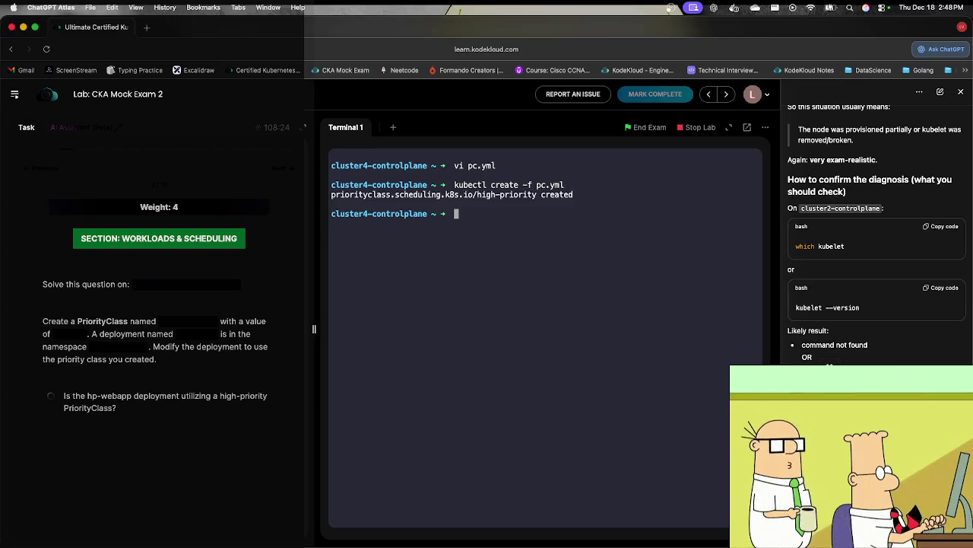
text(kubec)
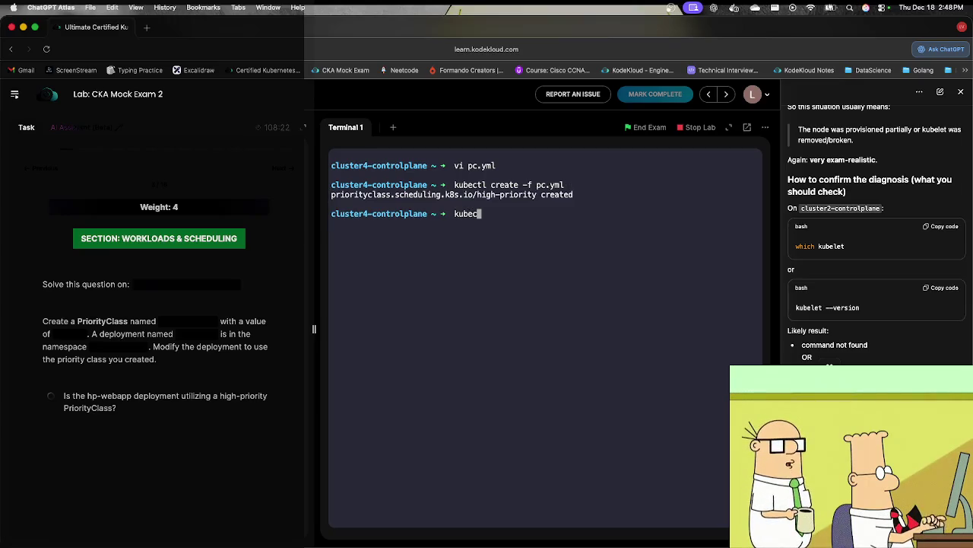
text(tl edit )
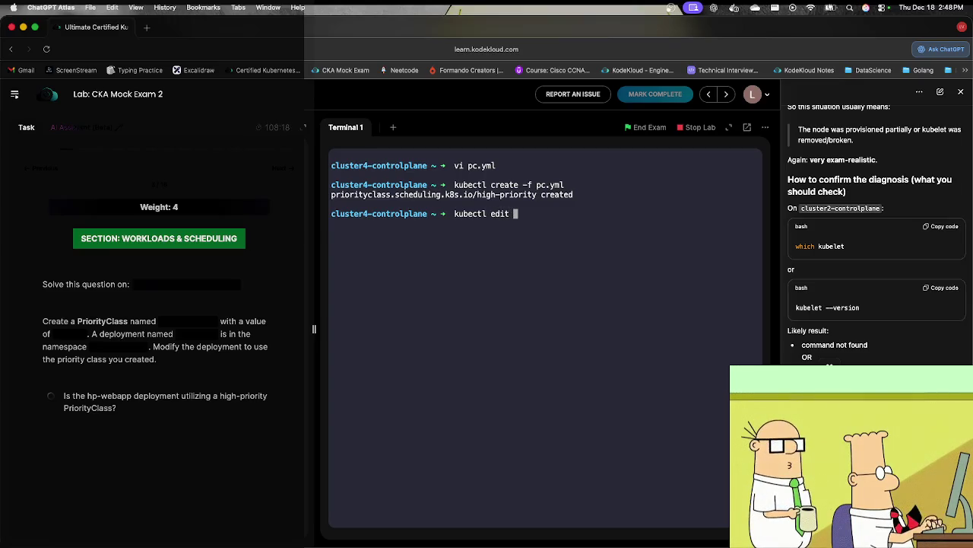
text(depl)
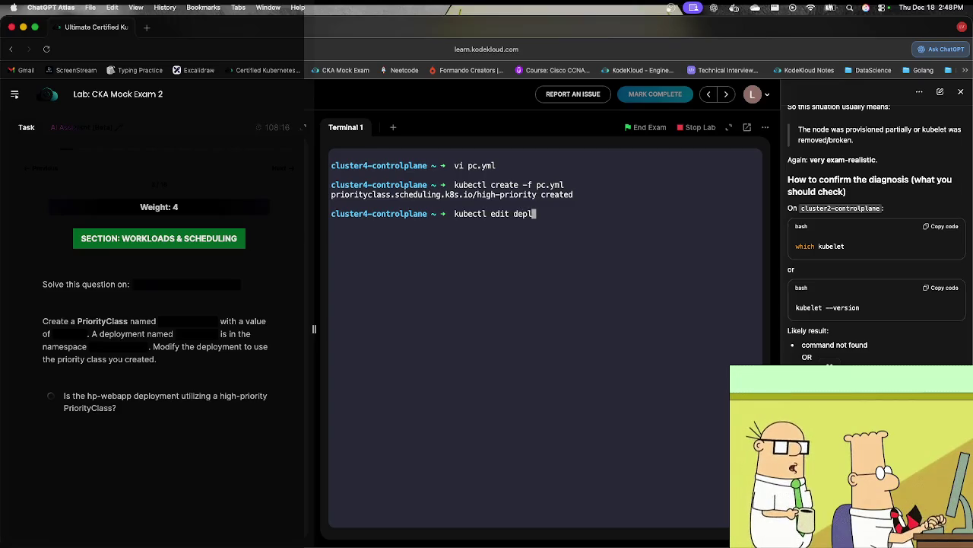
text(oy 0n)
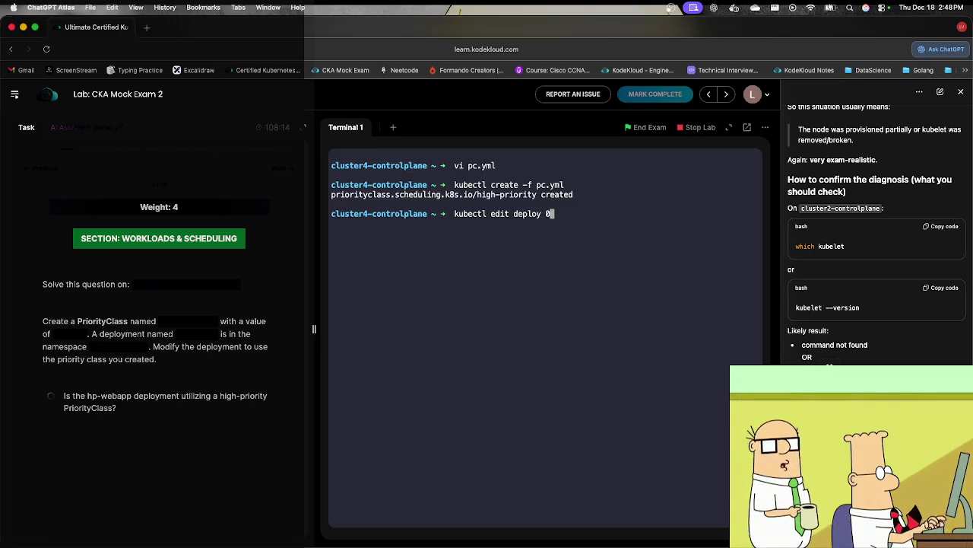
key(BackSpace)
key(BackSpace)
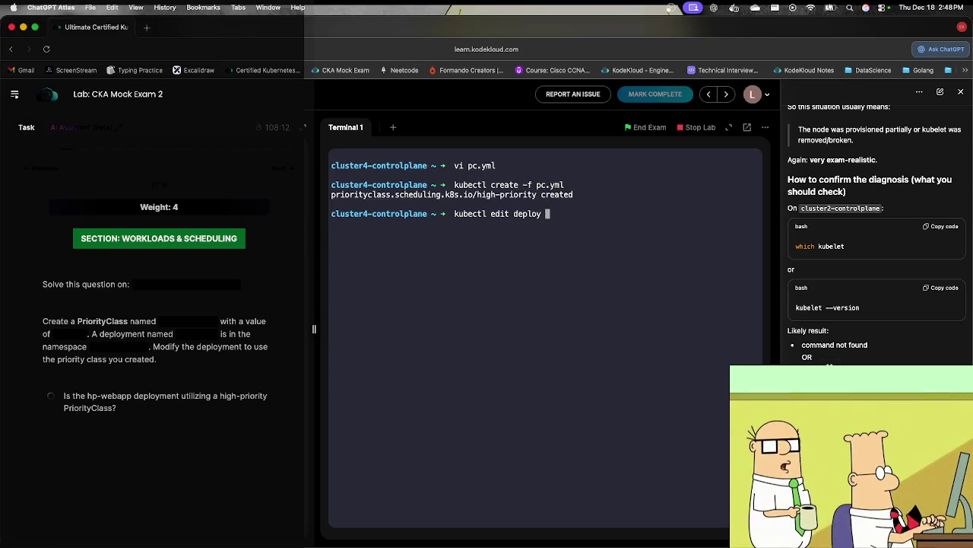
text(-n high-priority )
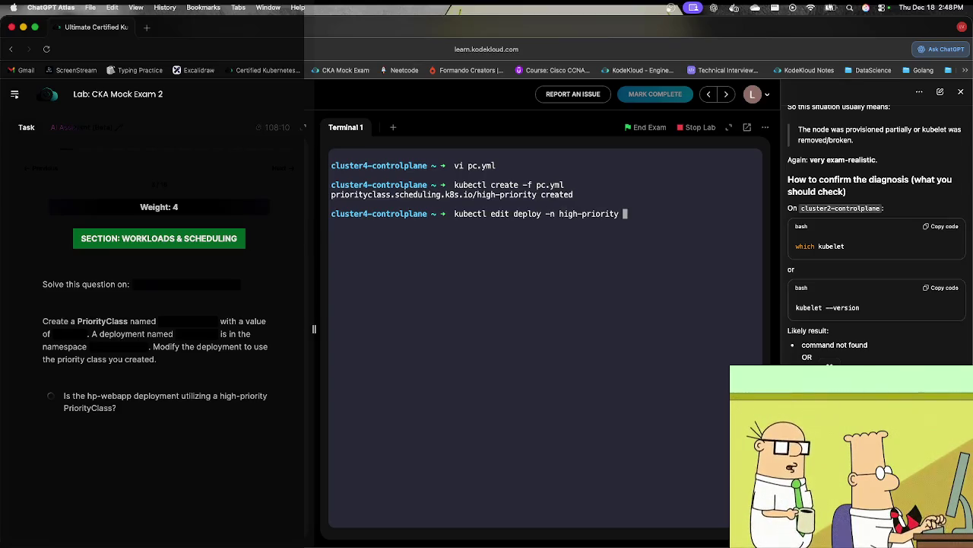
text(hp-webapp)
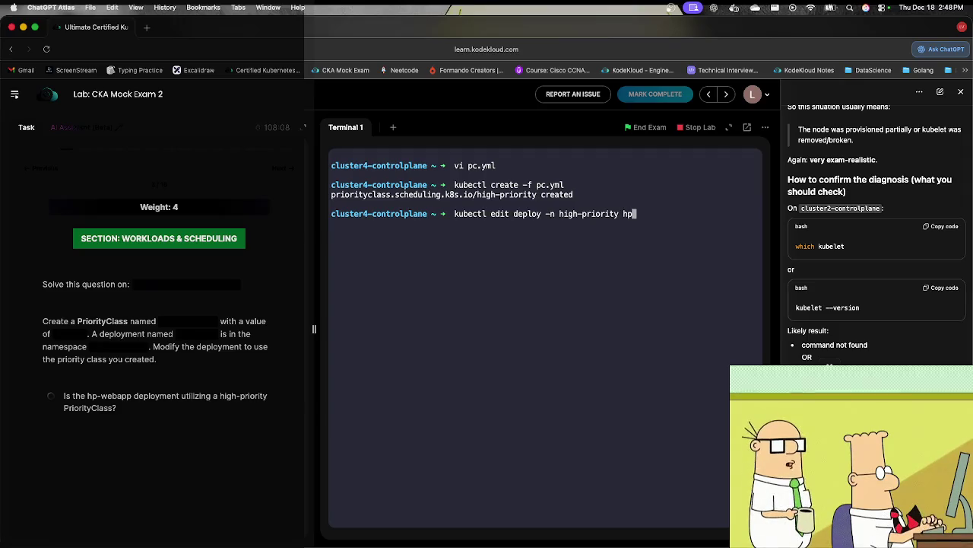
key(Return)
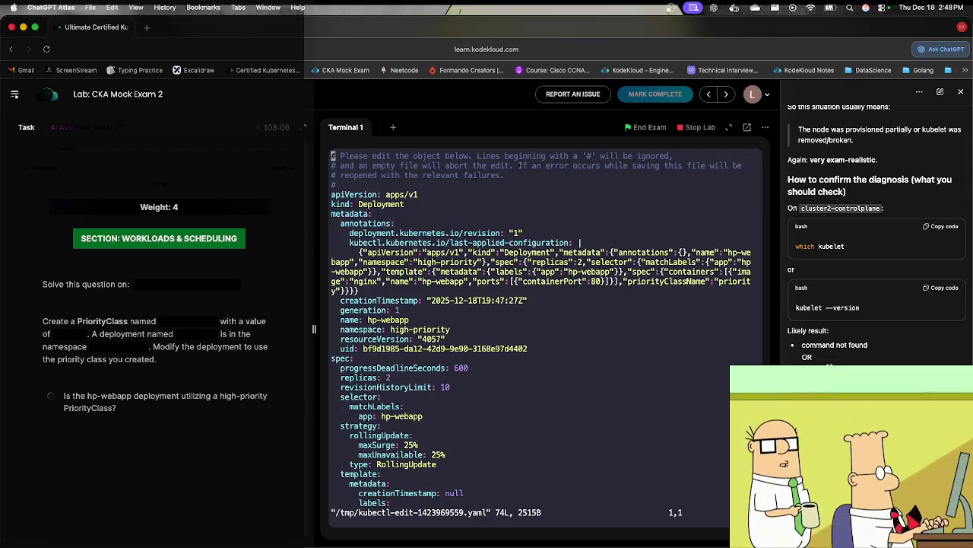
Step: Change hp-webapp's priorityClassName to high-priority and save the deployment with :wq
text(/priori)
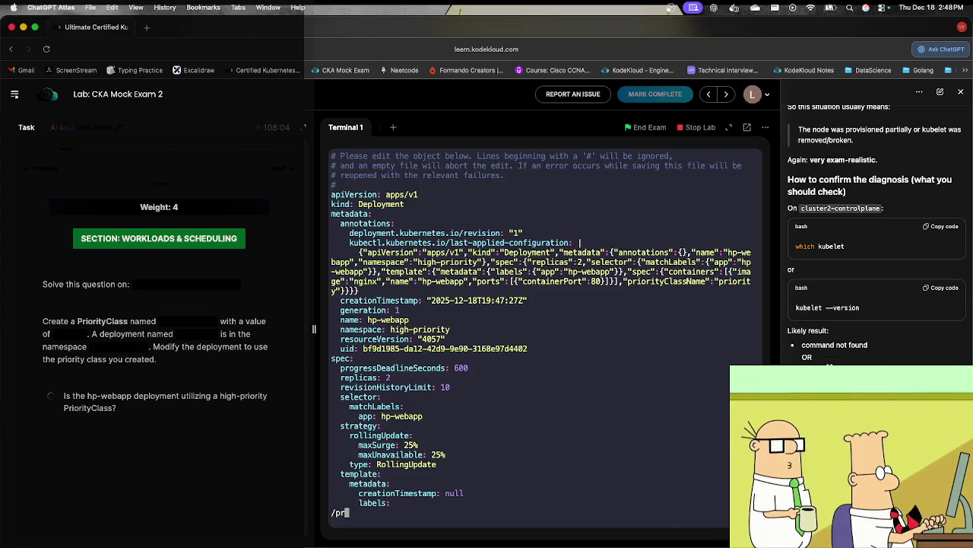
key(Return)
key(n)
key(n)
key(n)
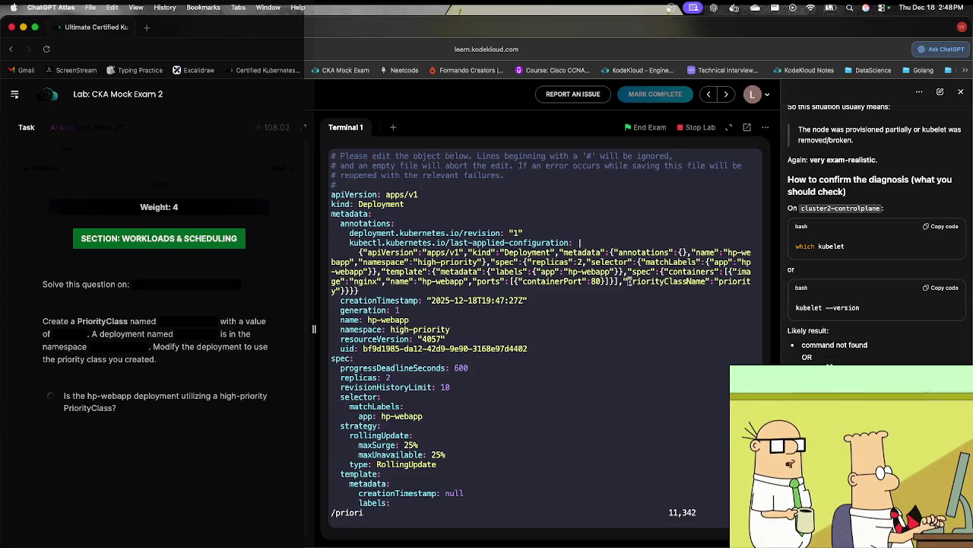
key(Right)
key(Right)
key(Right)
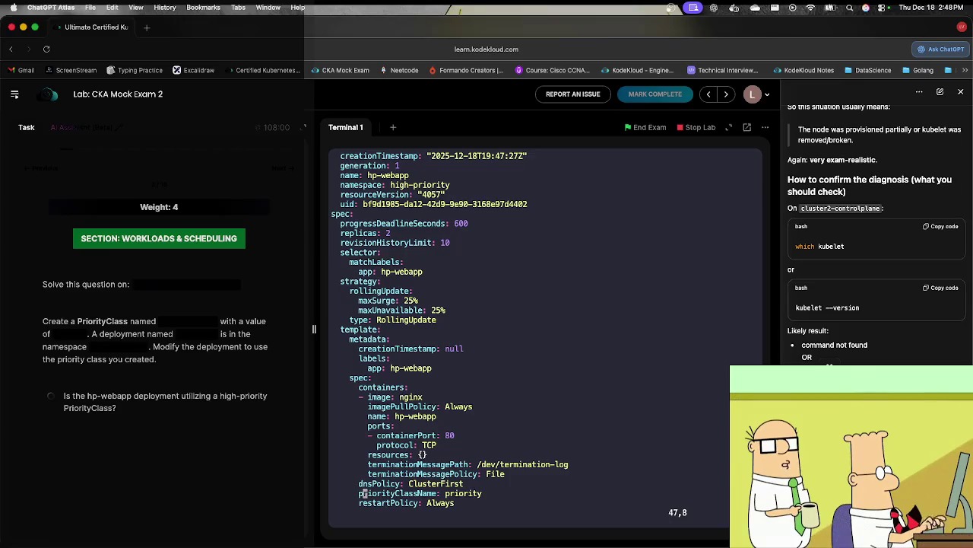
key(Right)
key(Right)
key(Right)
key(i)
text(high-)
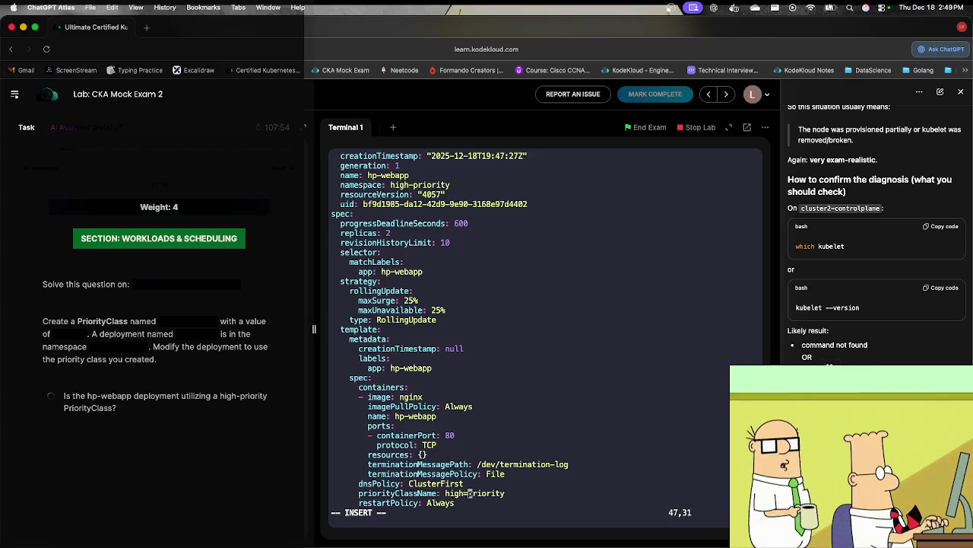
key(Escape)
text(:wq)
key(Return)
text(kubectl get)
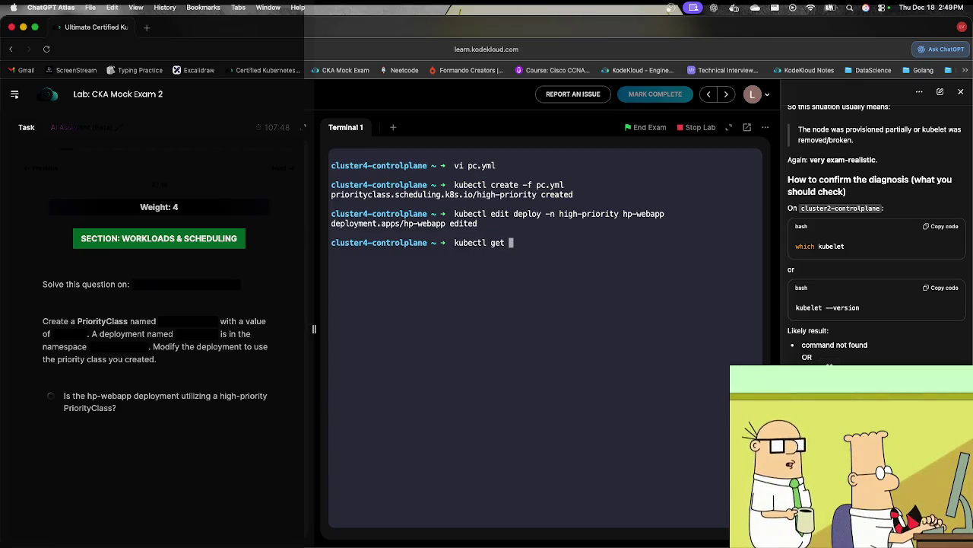
Step: Confirm hp-webapp's priority class by describing the deployment and grepping for priority
key(BackSpace)
key(BackSpace)
key(BackSpace)
text(describe )
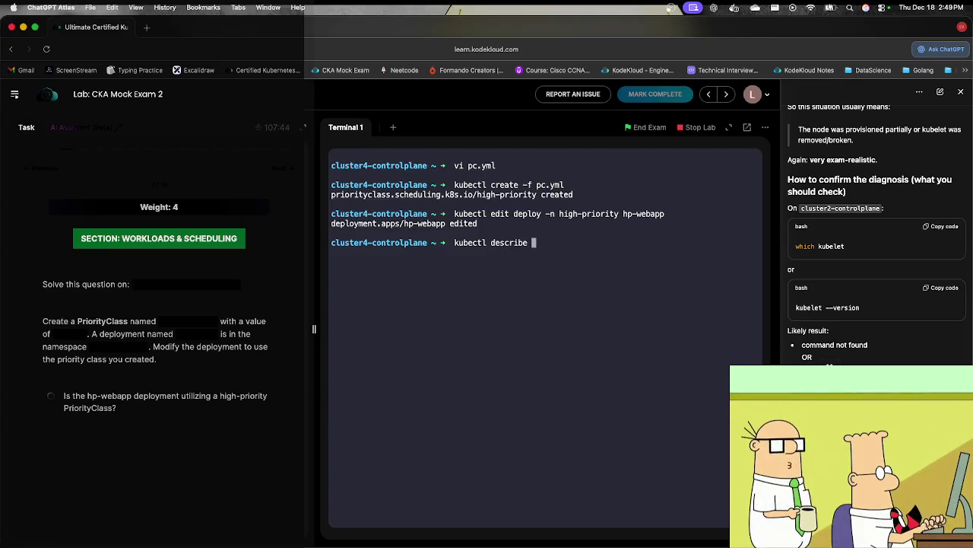
text(depl)
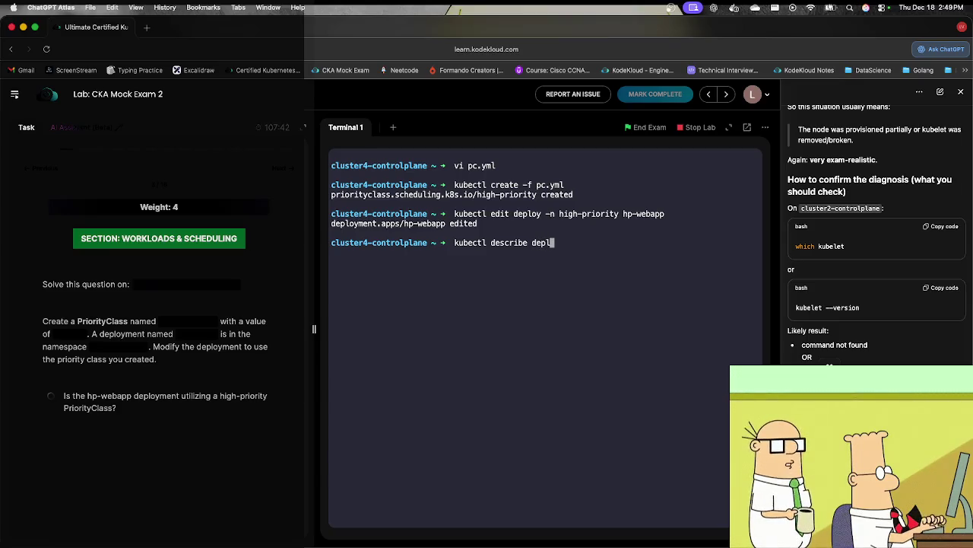
text(oy -n)
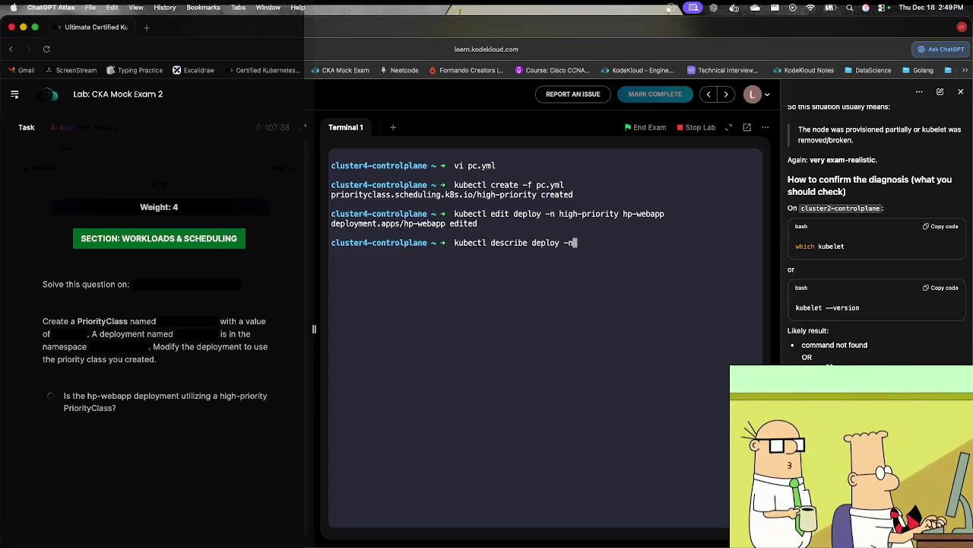
text( high-priority hp-webapp )
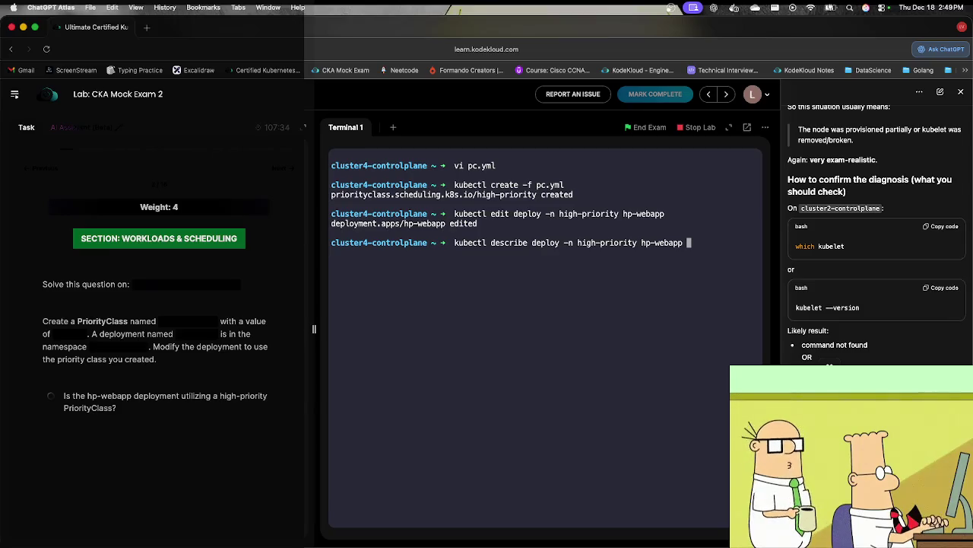
text(| gre)
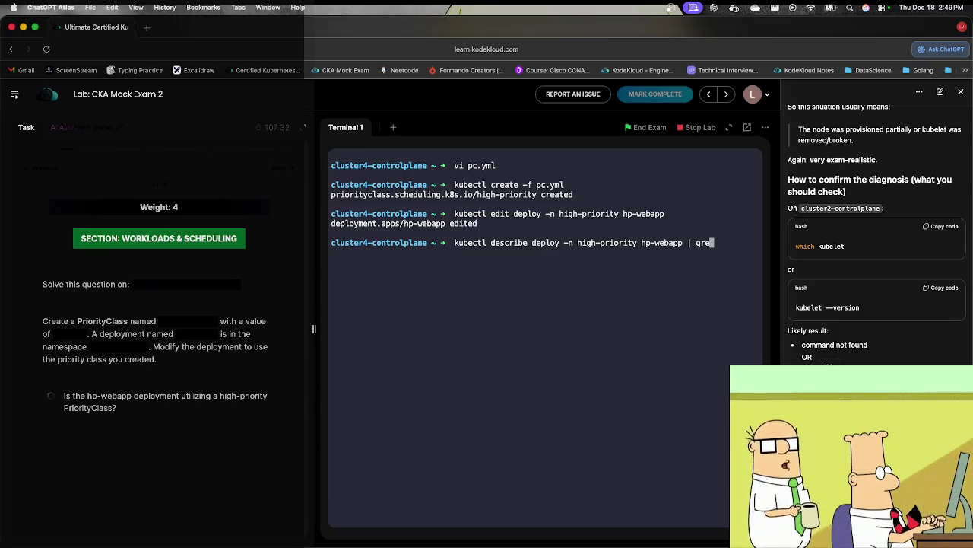
text(p prio)
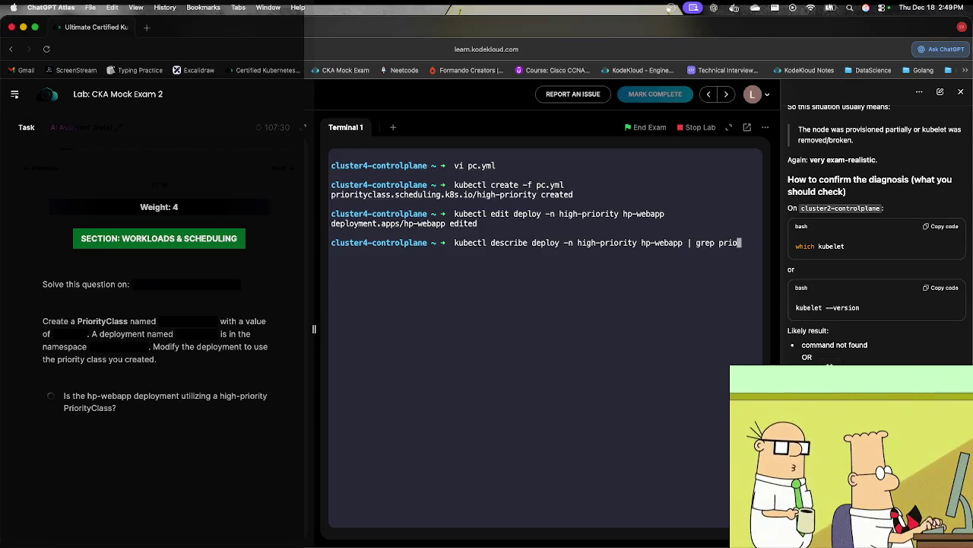
text(rity)
key(Return)
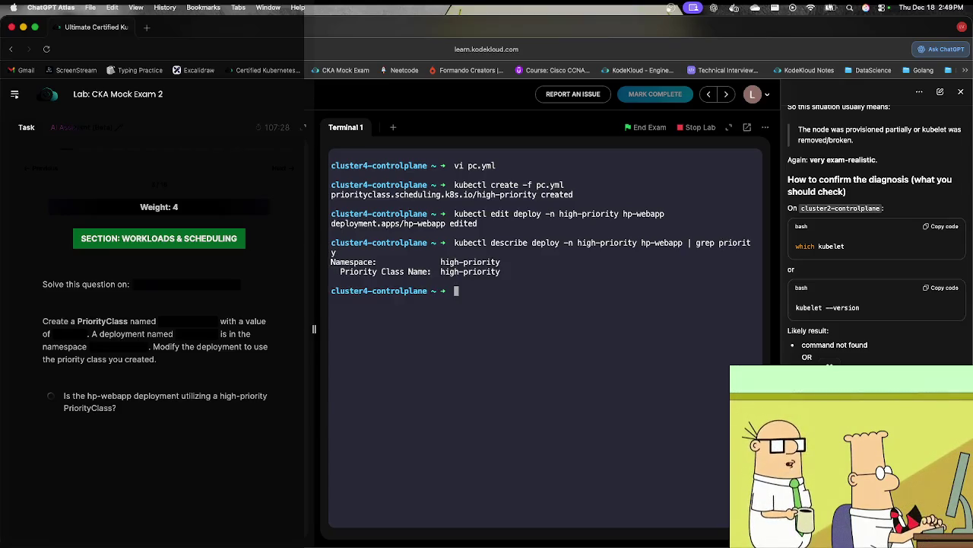
Step: List PriorityClasses to verify high-priority exists, then go to the next question
text(kubecg)
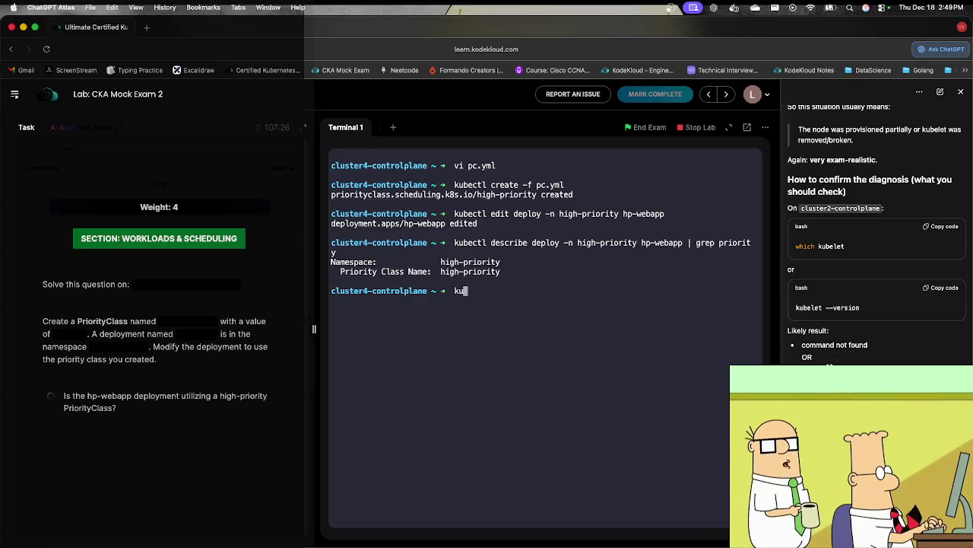
key(BackSpace)
text(tl get pc -)
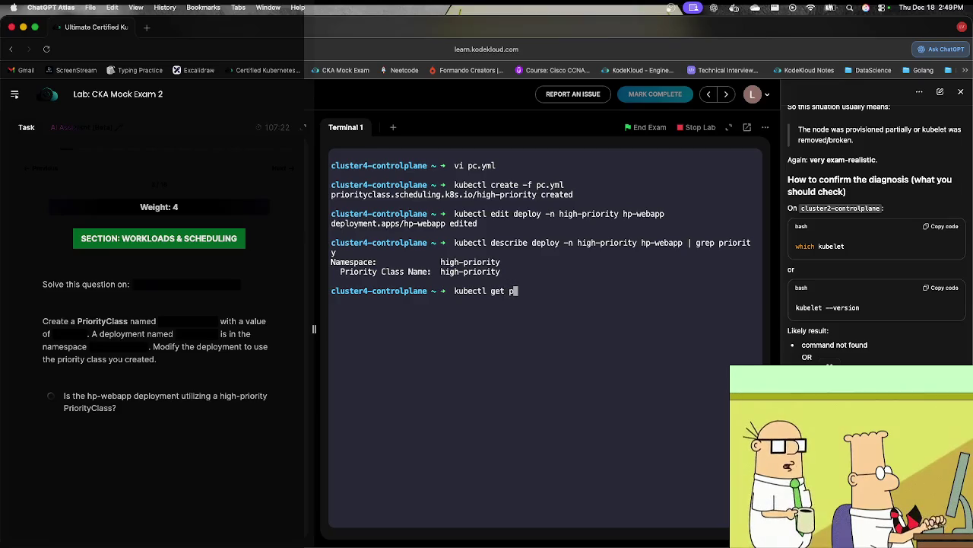
text(n )
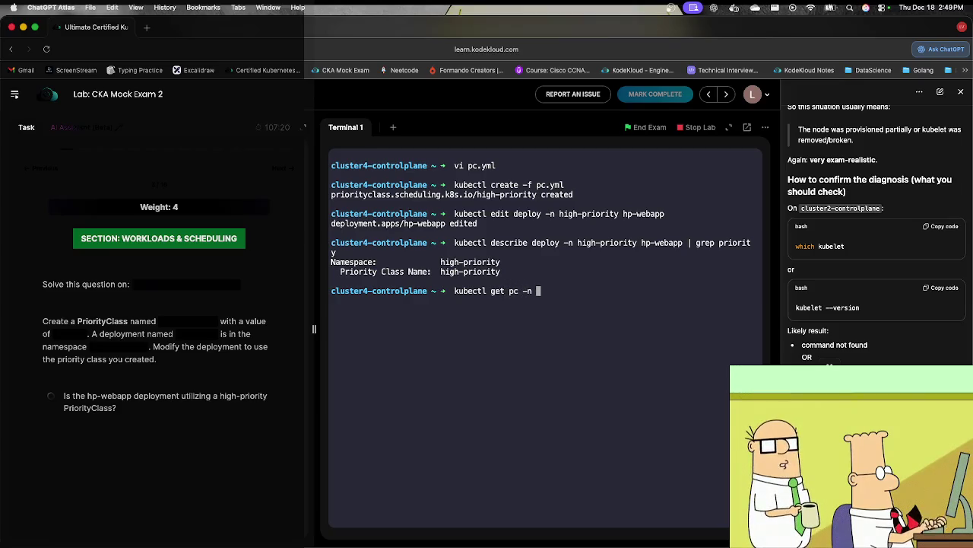
text(high-priority)
key(Return)
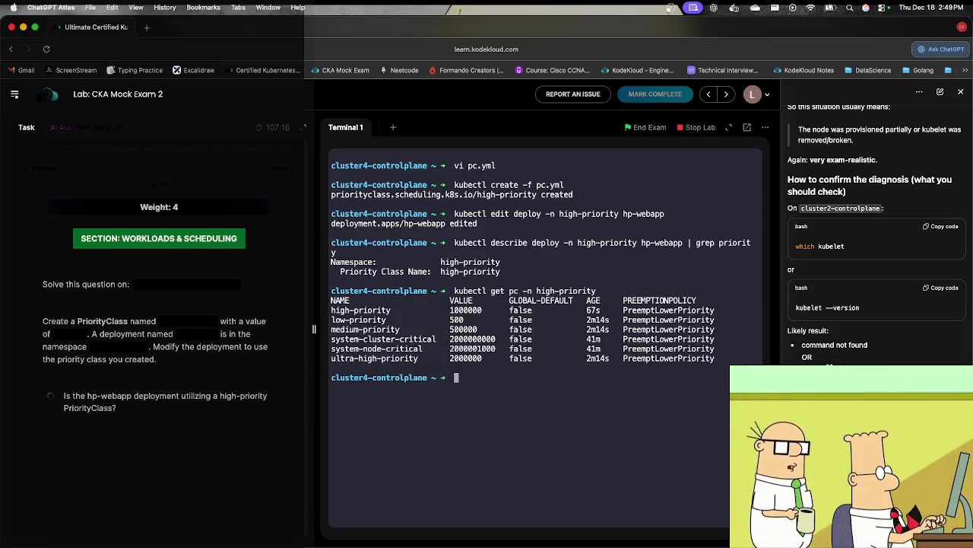
click(283, 169)
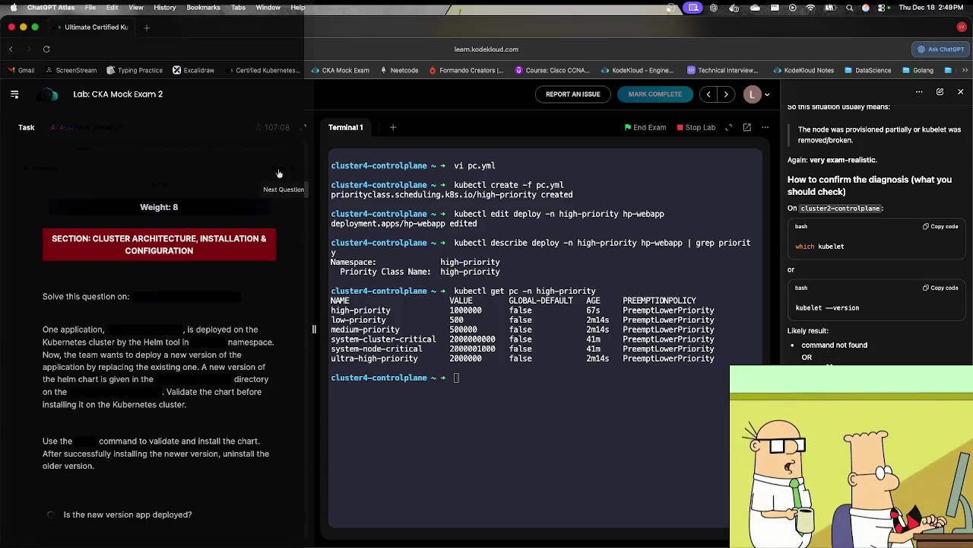
Step: Leave cluster4, SSH into cluster1-controlplane, and list the contents of /root
click(489, 442)
text(exit)
key(Return)
text(ssh cluster)
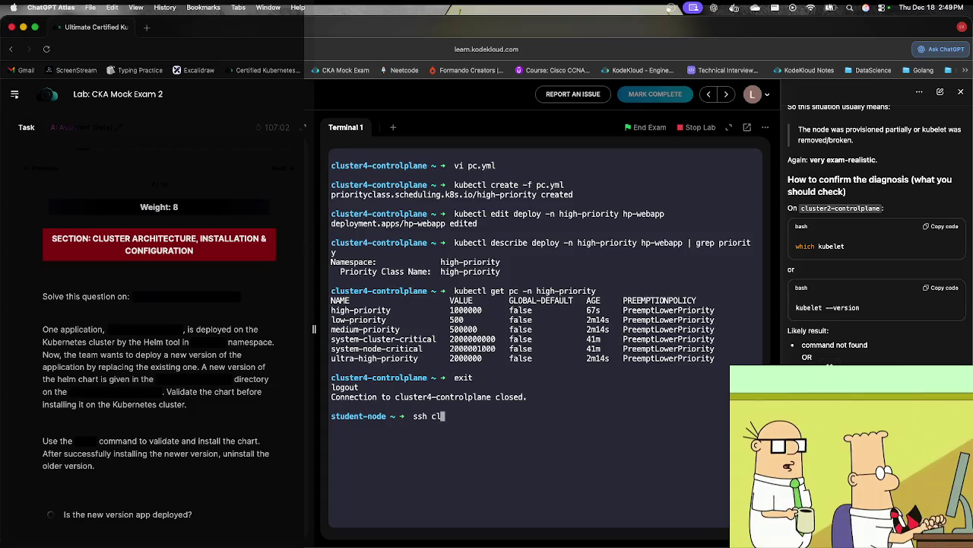
text(1-controlplane)
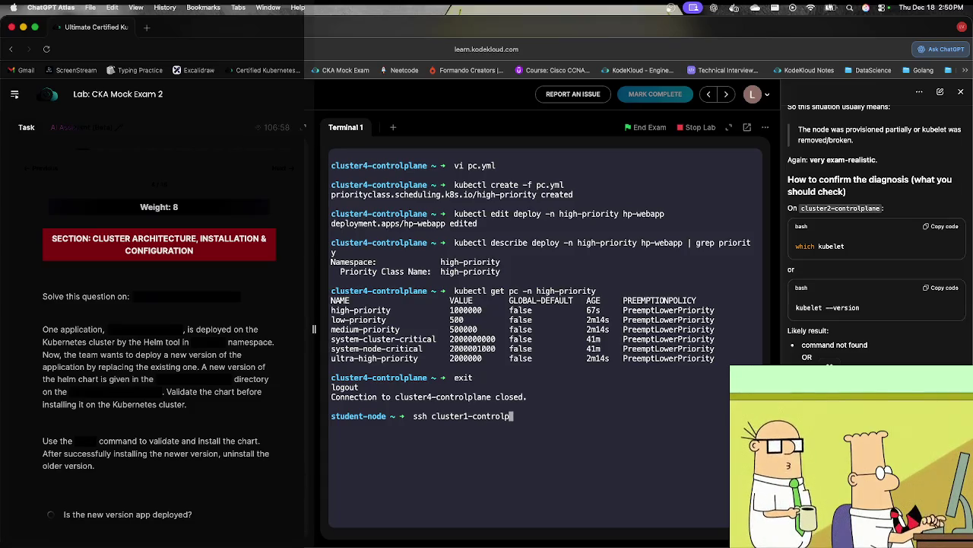
key(Return)
text(clear)
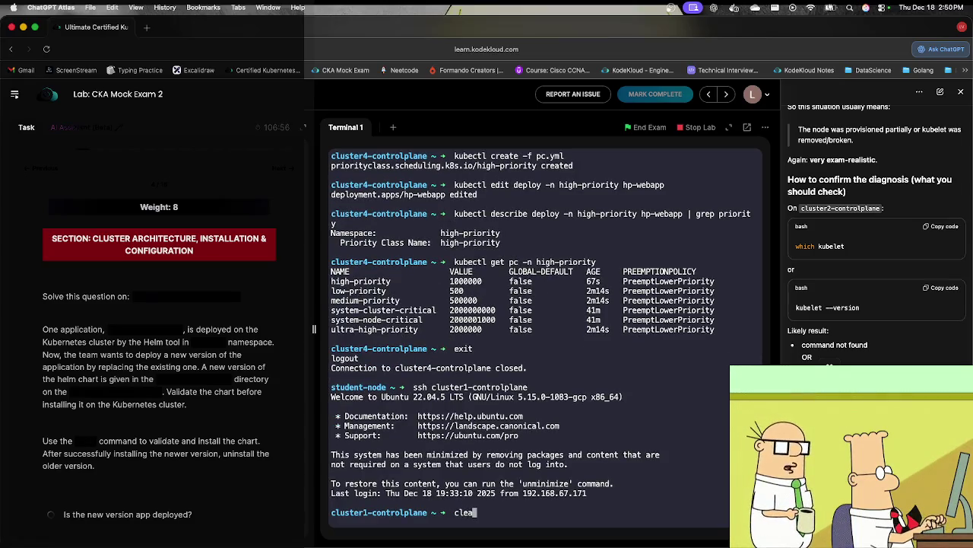
key(Return)
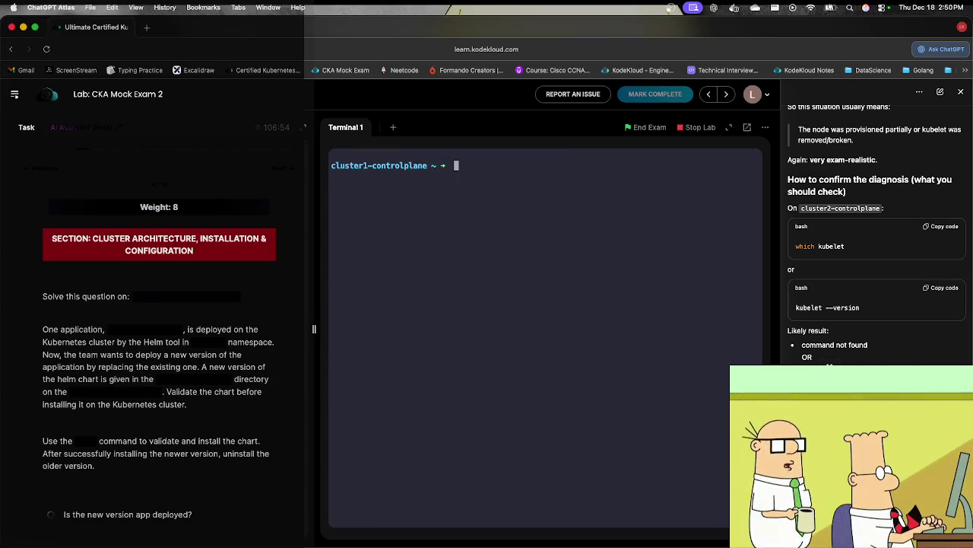
text(cd /root)
key(Return)
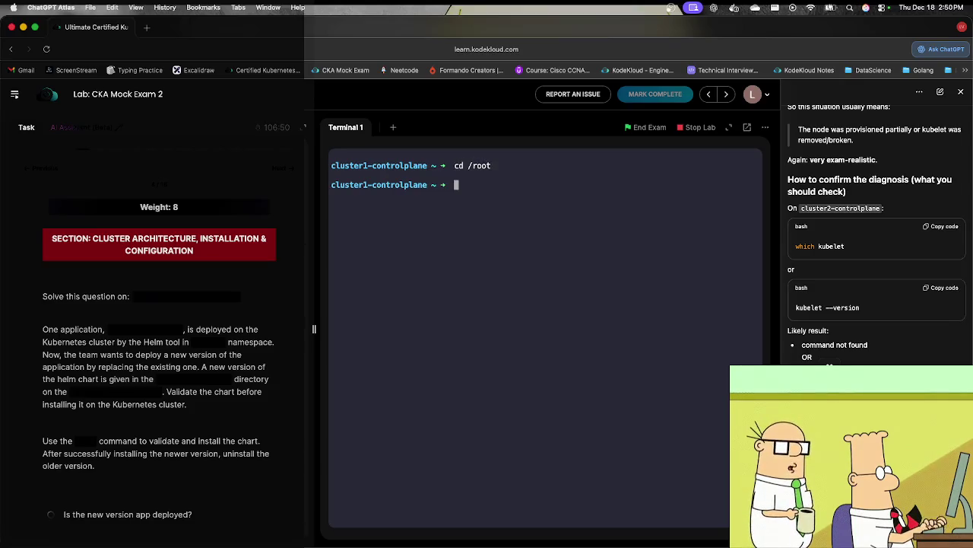
text(ls)
key(Return)
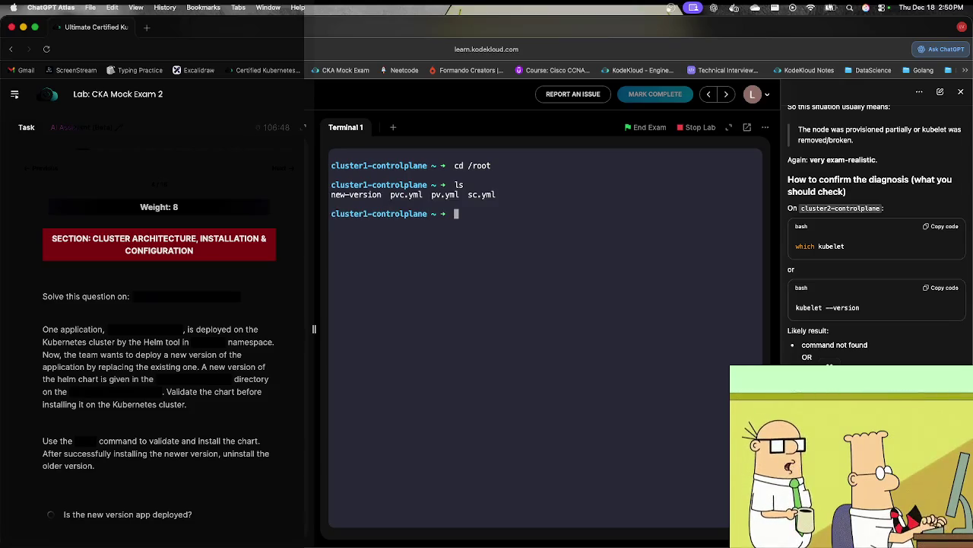
Step: Run helm lint on the ./new-version/ chart to validate it
text(help)
key(BackSpace)
text(l)
key(BackSpace)
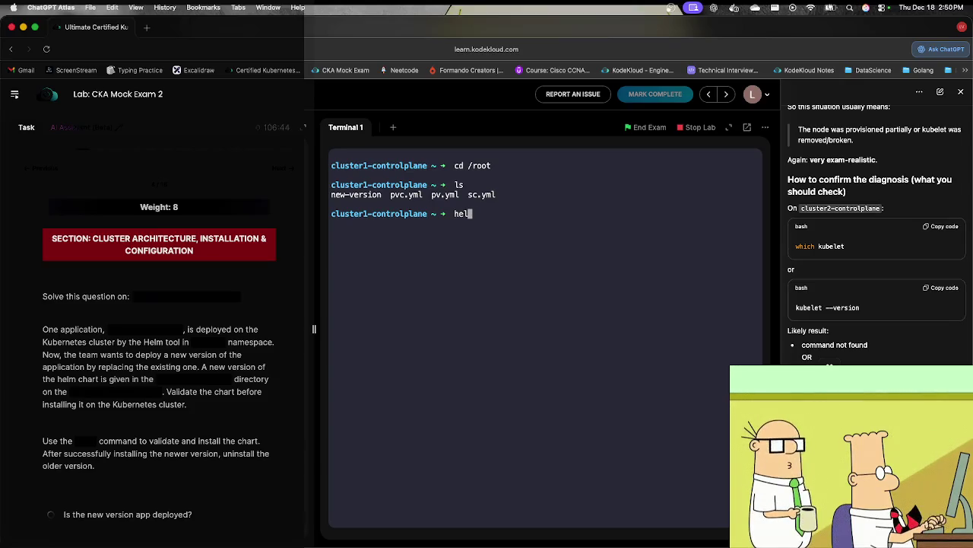
text(m ins)
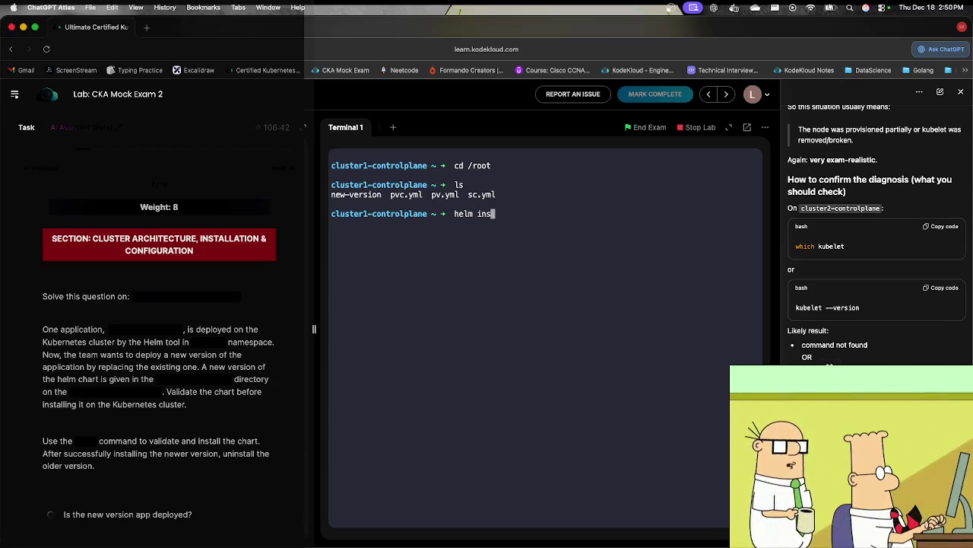
text(tall)
key(BackSpace)
key(BackSpace)
key(BackSpace)
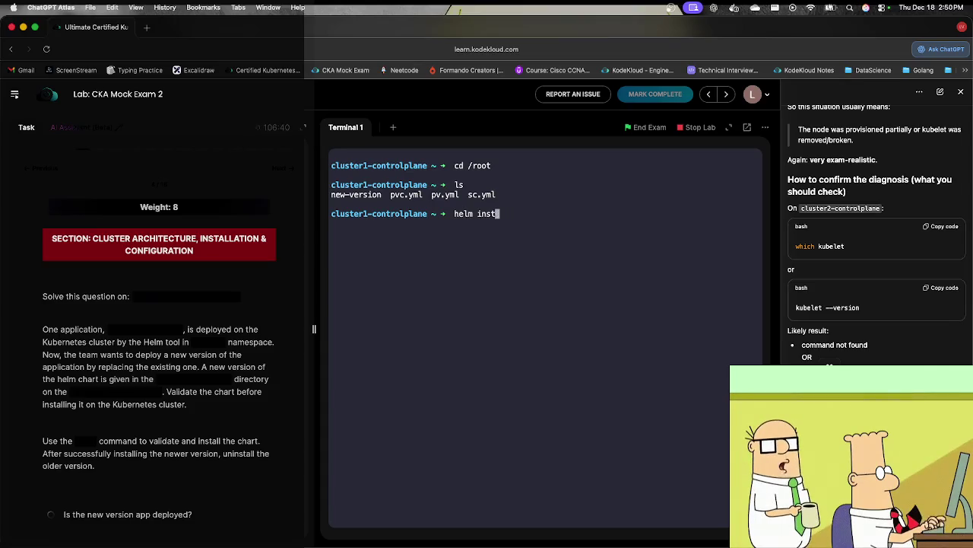
key(BackSpace)
text(lint)
key(BackSpace)
key(BackSpace)
text(t ./n)
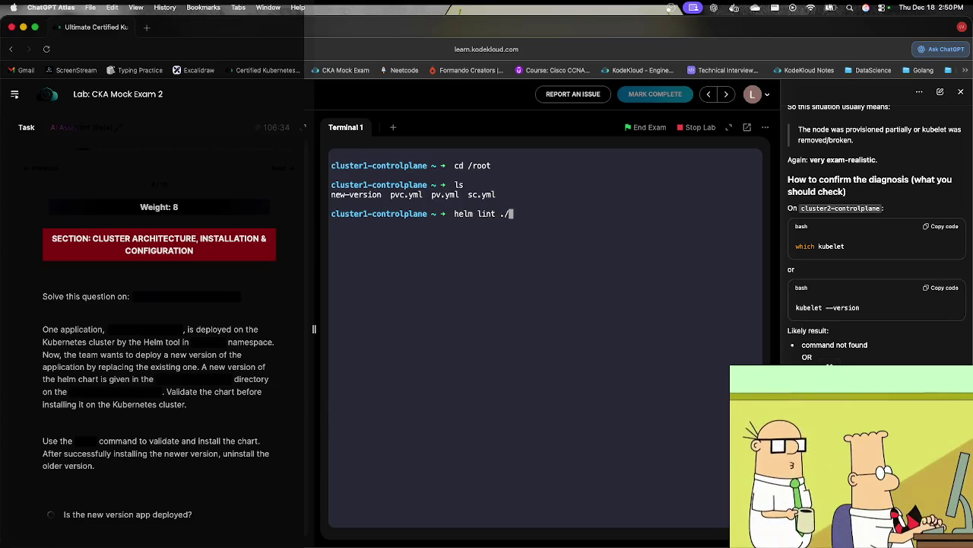
key(Tab)
key(Return)
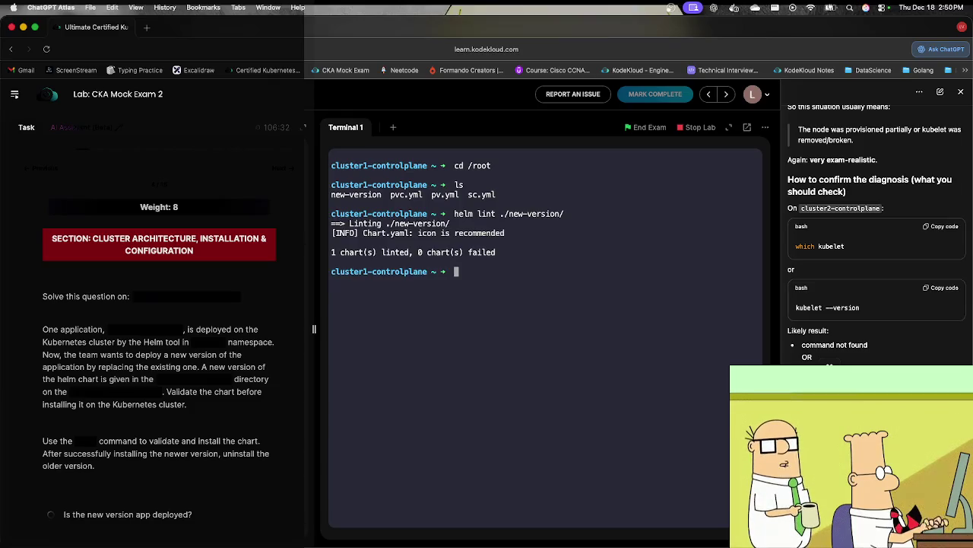
Step: Install the ./new-version/ chart with helm install -g using a generated release name
text(helm)
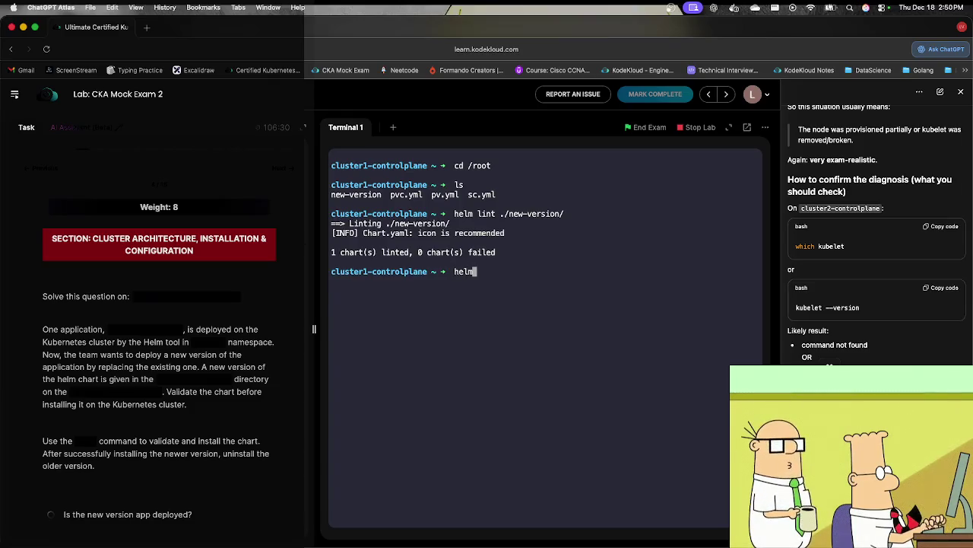
text( i)
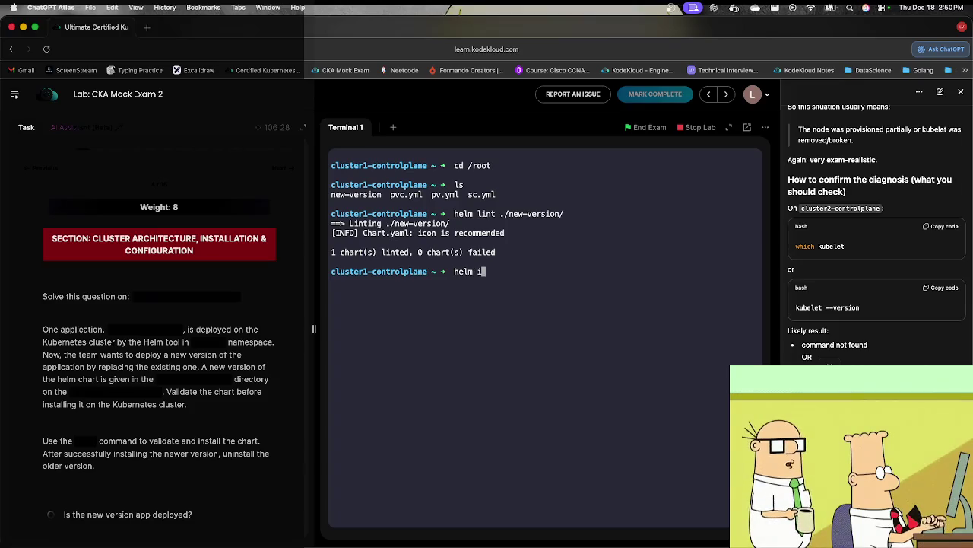
text(nstall -g )
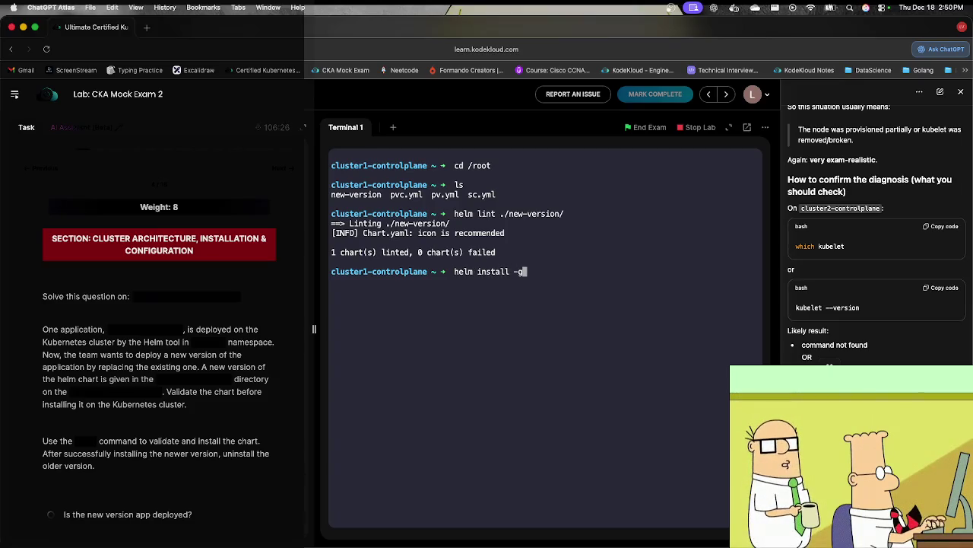
text(./n)
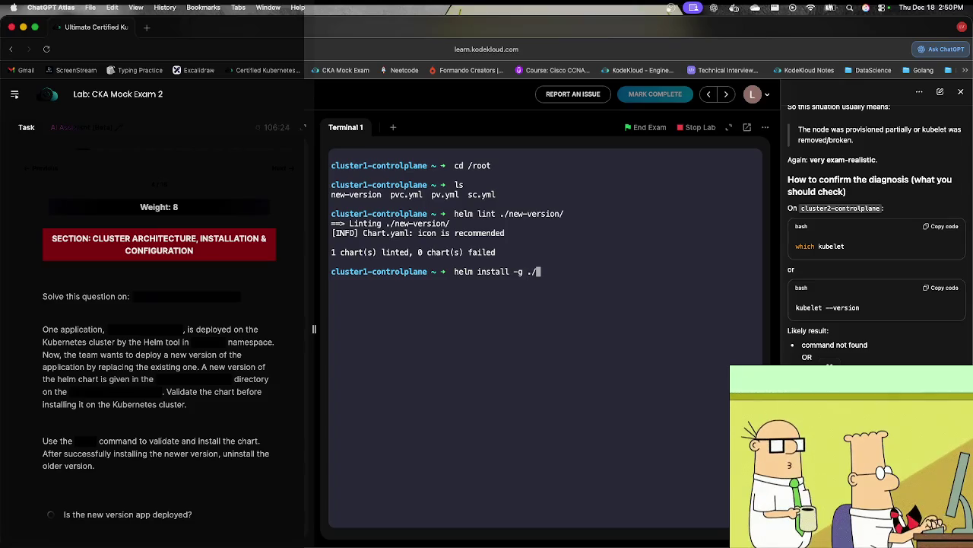
key(Tab)
key(Return)
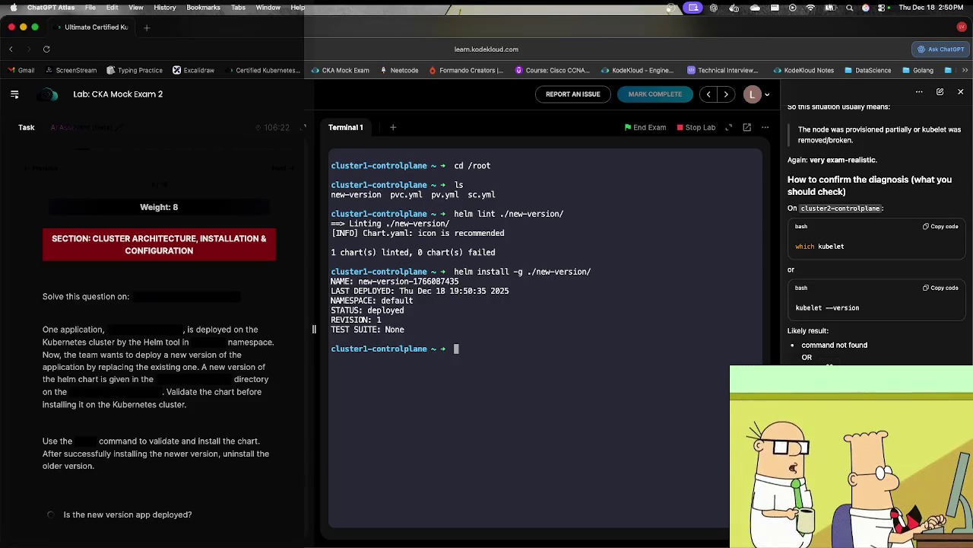
text(kubectl )
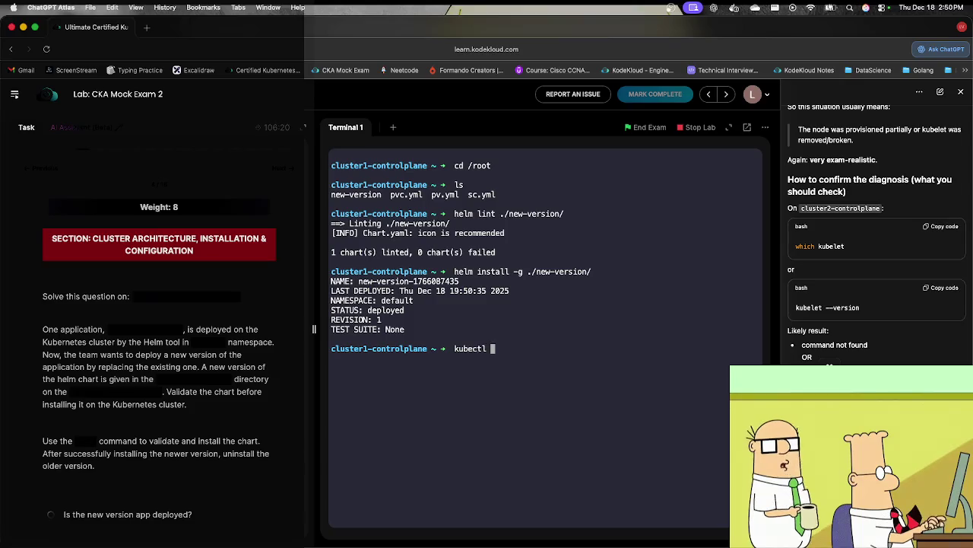
text(get pods -A)
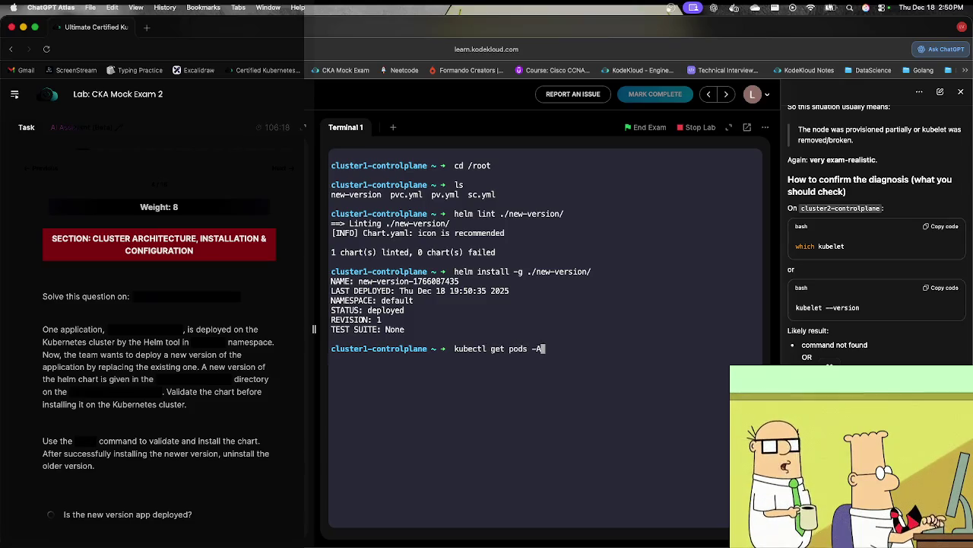
Step: List pods across all namespaces, then in the default namespace
key(Return)
key(Up)
key(BackSpace)
key(BackSpace)
key(BackSpace)
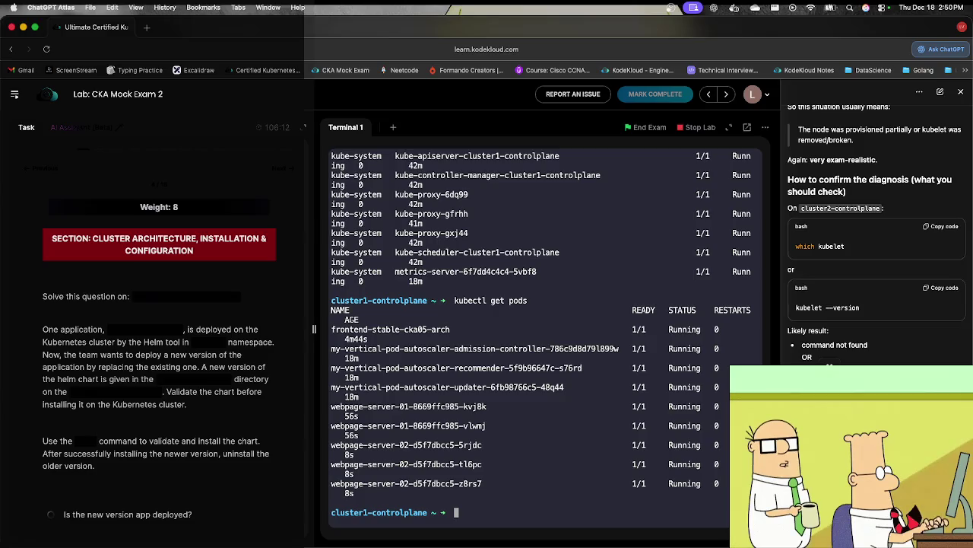
Step: Run helm uninstall webpage-server-01, then advance to the next exam question
text(helm unstal)
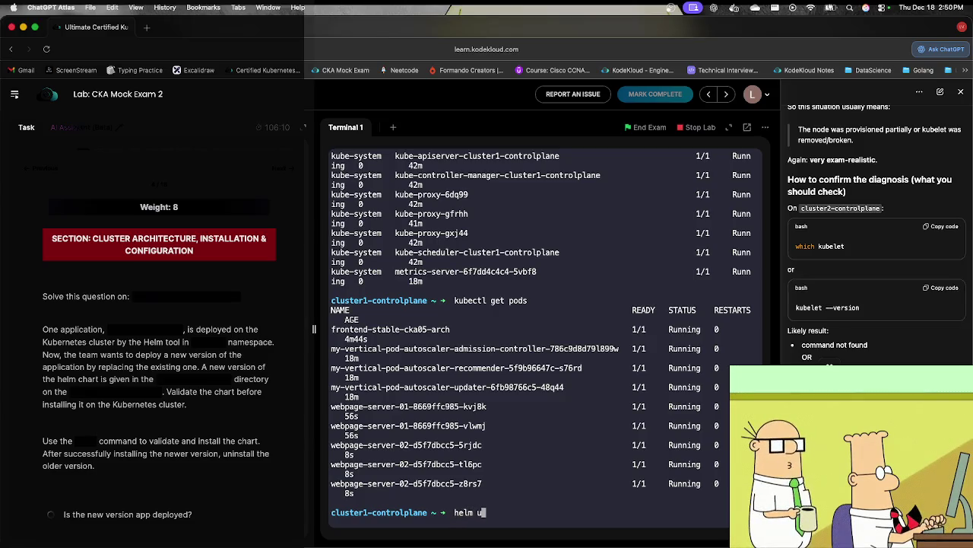
key(BackSpace)
key(BackSpace)
key(BackSpace)
text(i)
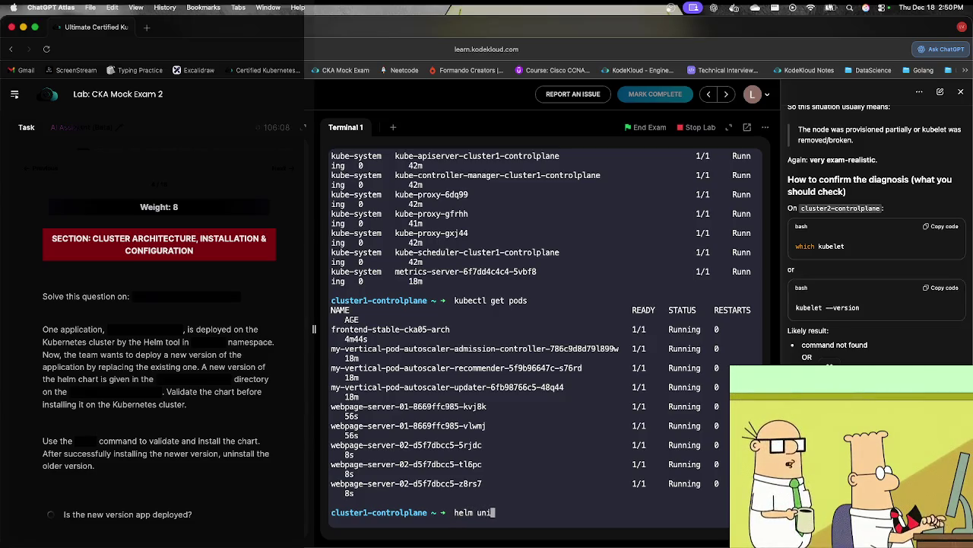
text(nstall)
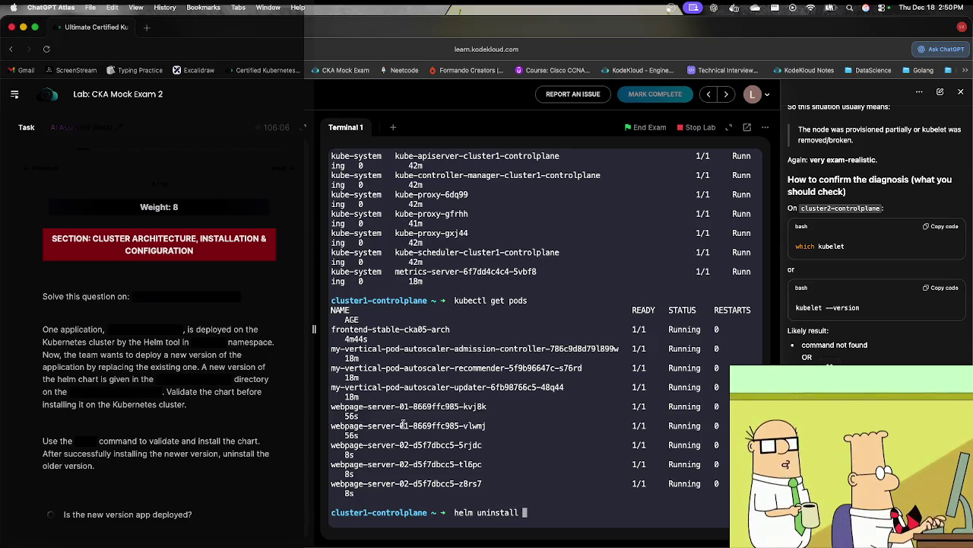
drag(410, 426, 330, 426)
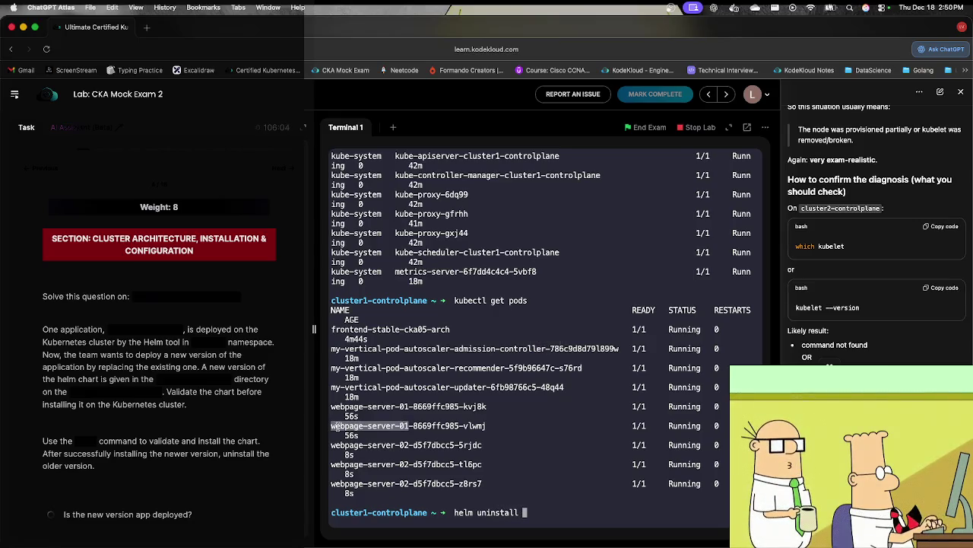
text(webpage-server-01)
key(Return)
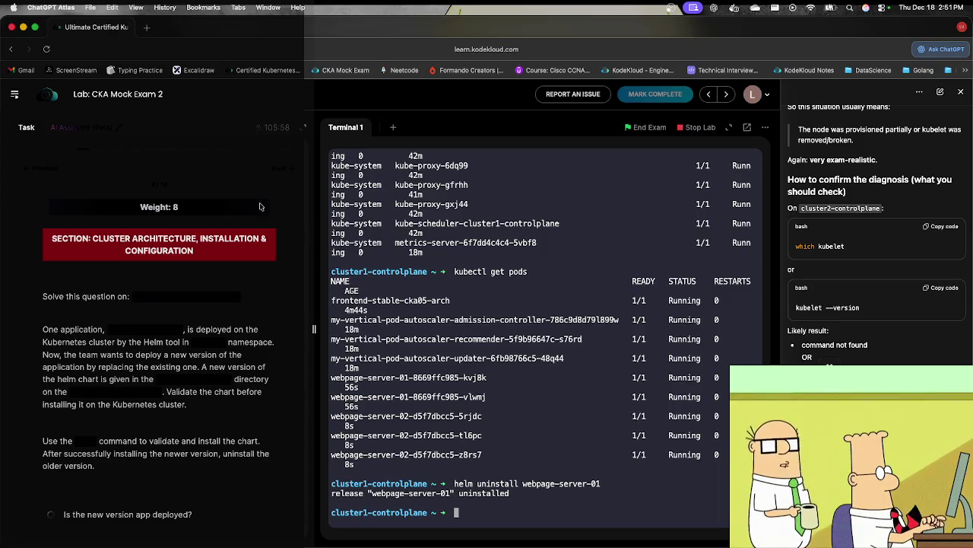
click(279, 172)
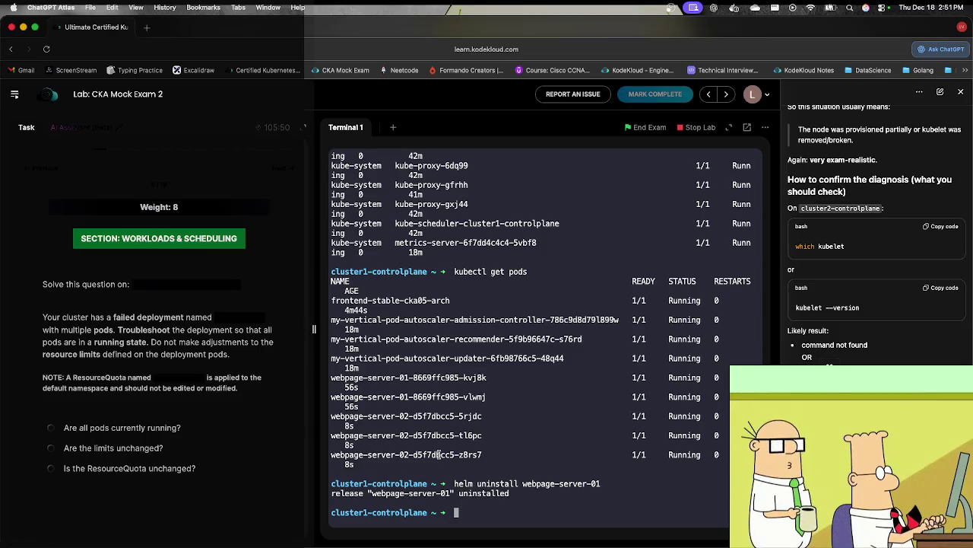
Step: Leave cluster1, SSH into cluster3-controlplane, and clear the terminal
text(exit)
key(Return)
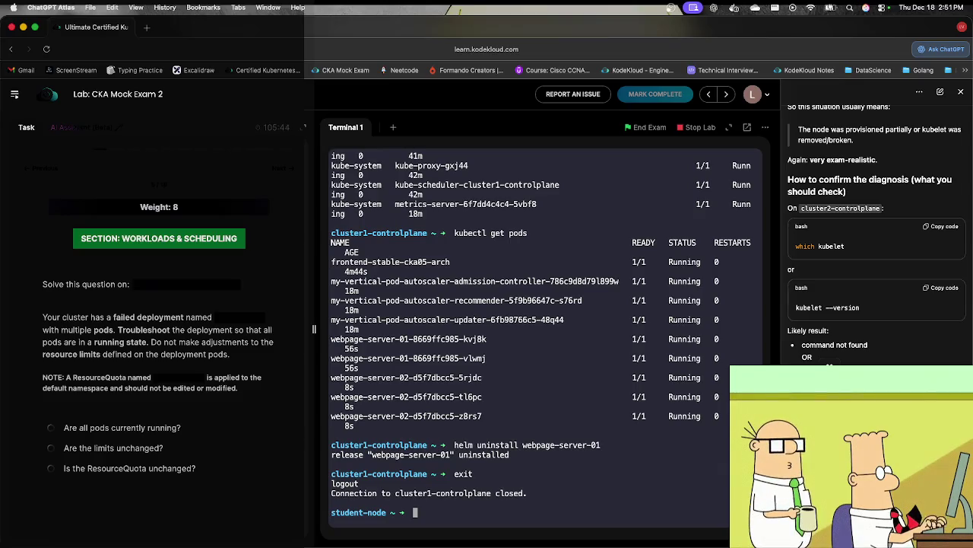
key(Up)
key(Left)
key(Left)
key(Left)
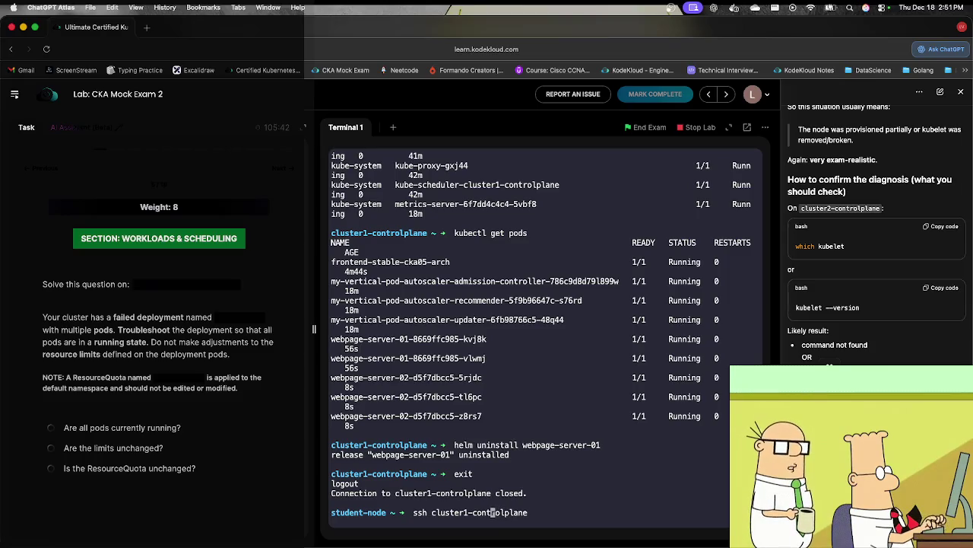
key(Left)
key(Left)
key(Left)
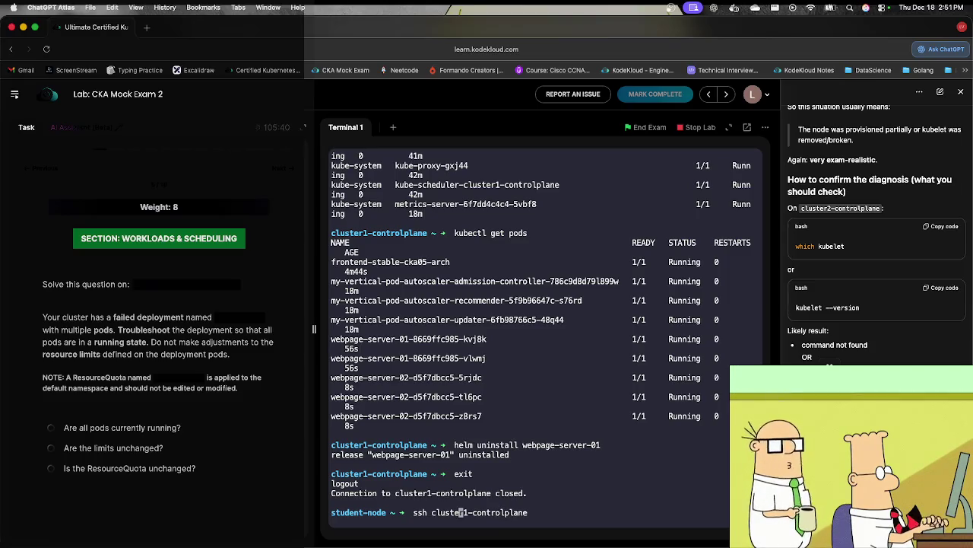
key(Right)
key(Delete)
text(3)
key(Return)
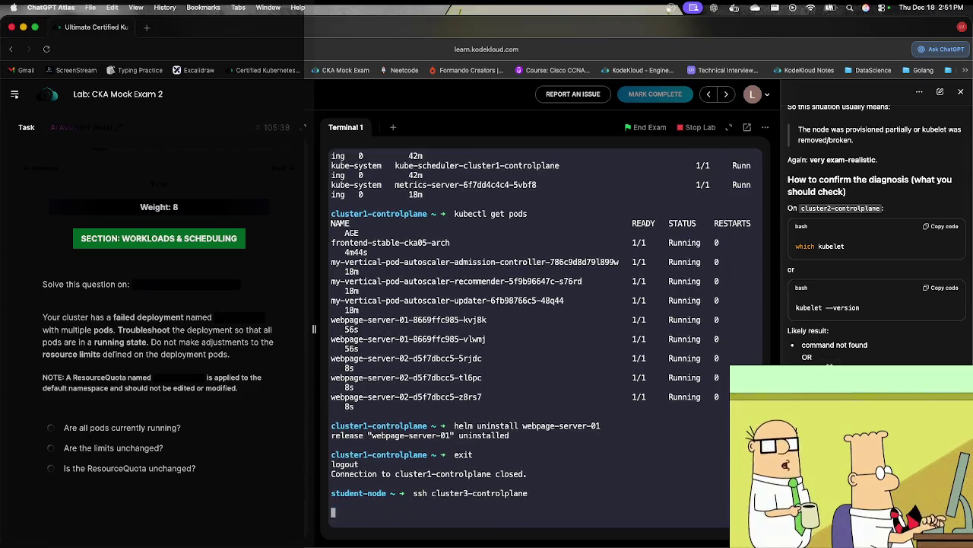
text(cluster3-controlplane ~ ➜ cl)
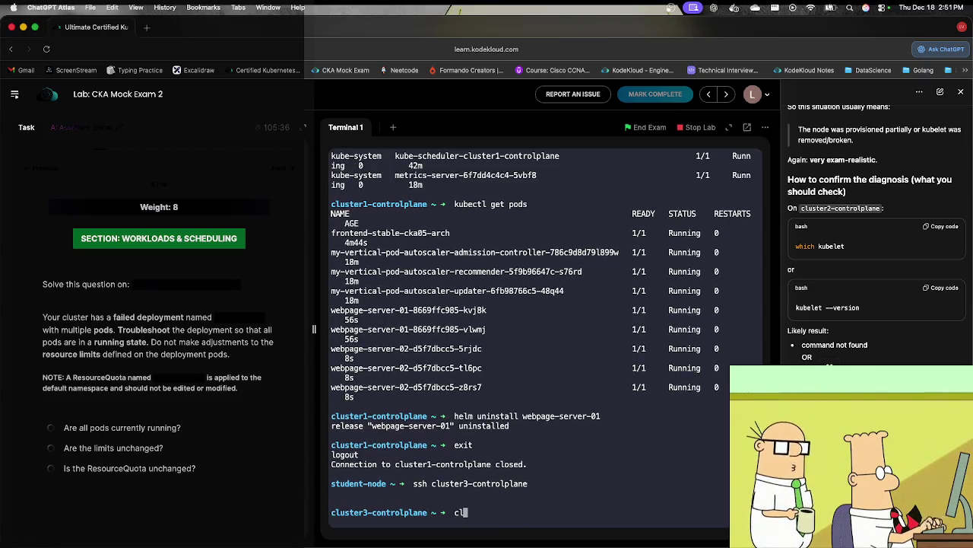
text(ear)
key(Return)
Step: Inspect the backend-api deployment and describe ReplicaSet backend-api-6b6454f5cf to find its quota errors
text(ku)
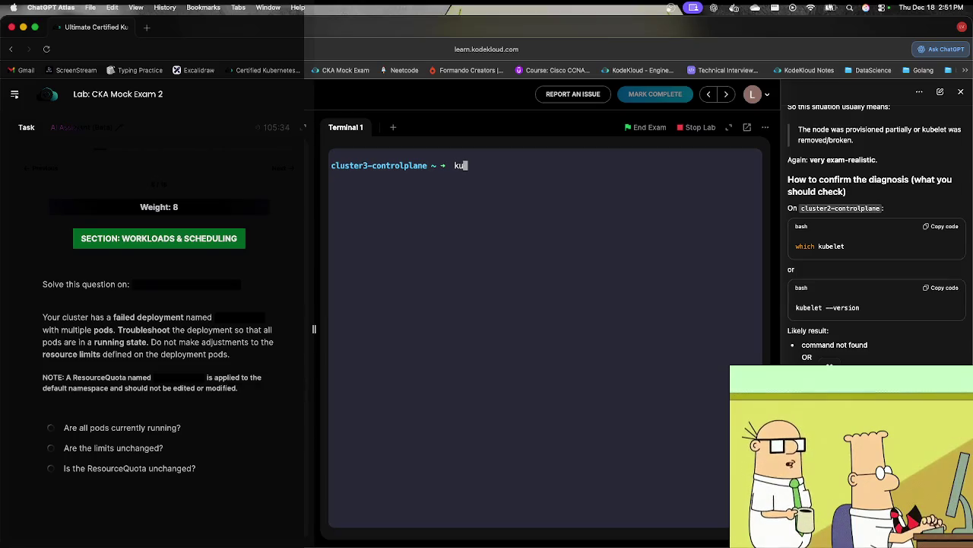
text(bectl get deploy)
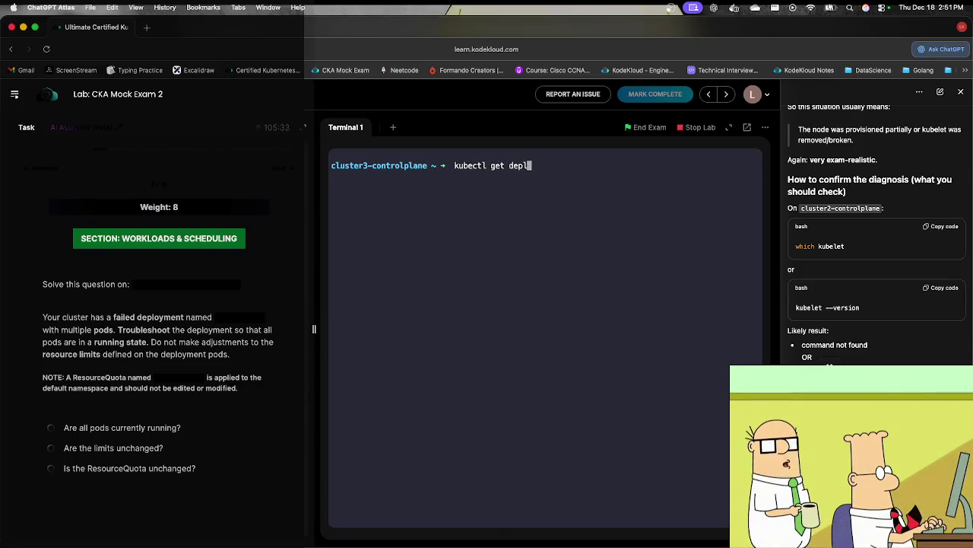
key(Return)
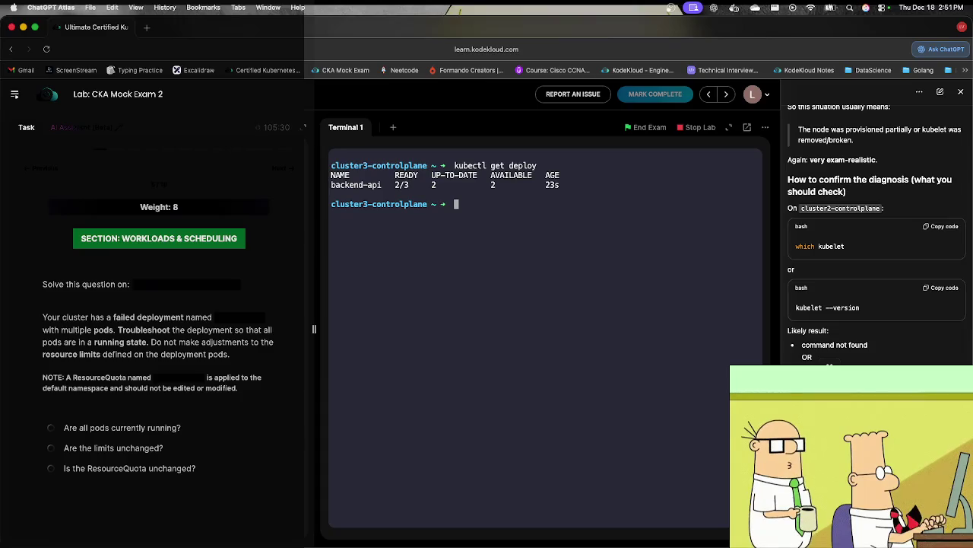
text(kubec)
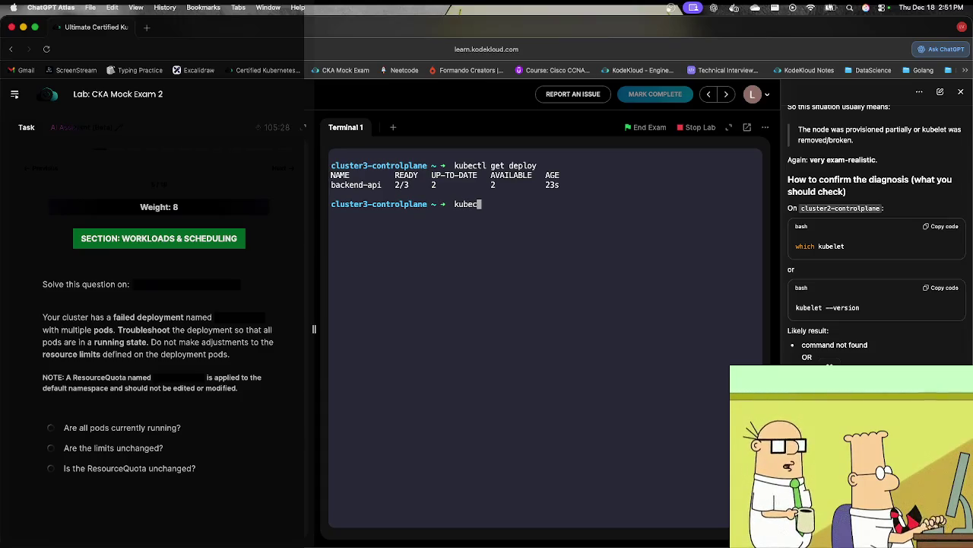
text(tl desc)
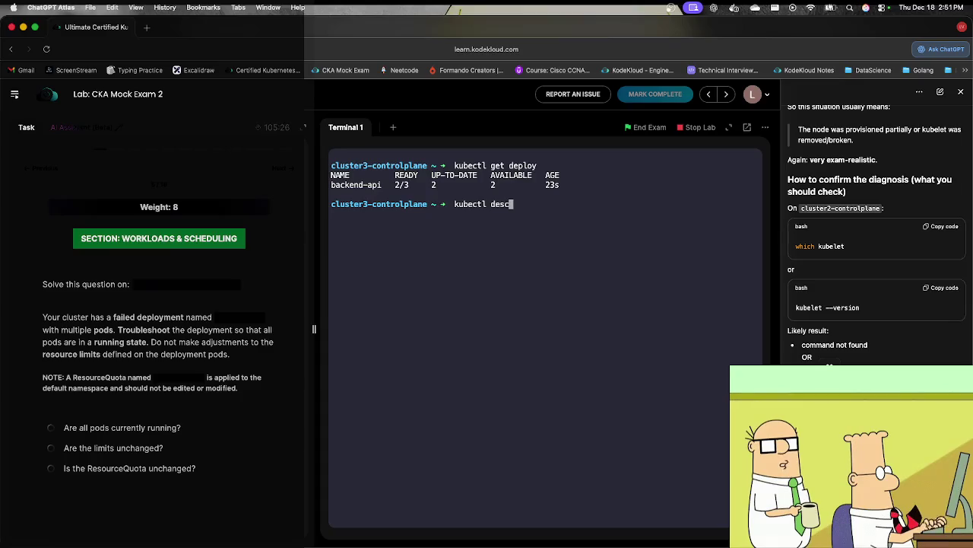
text(ribe deplo)
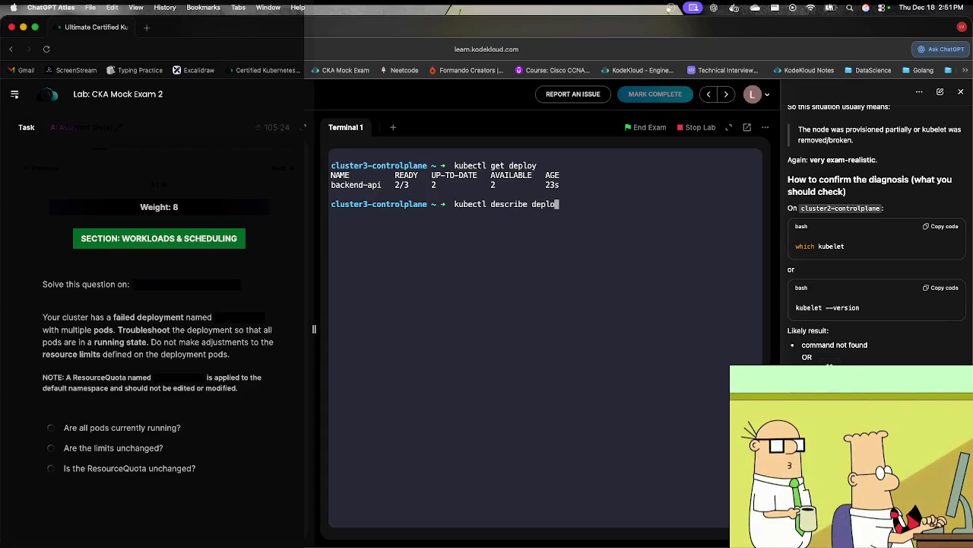
text(y ba)
key(Tab)
key(Return)
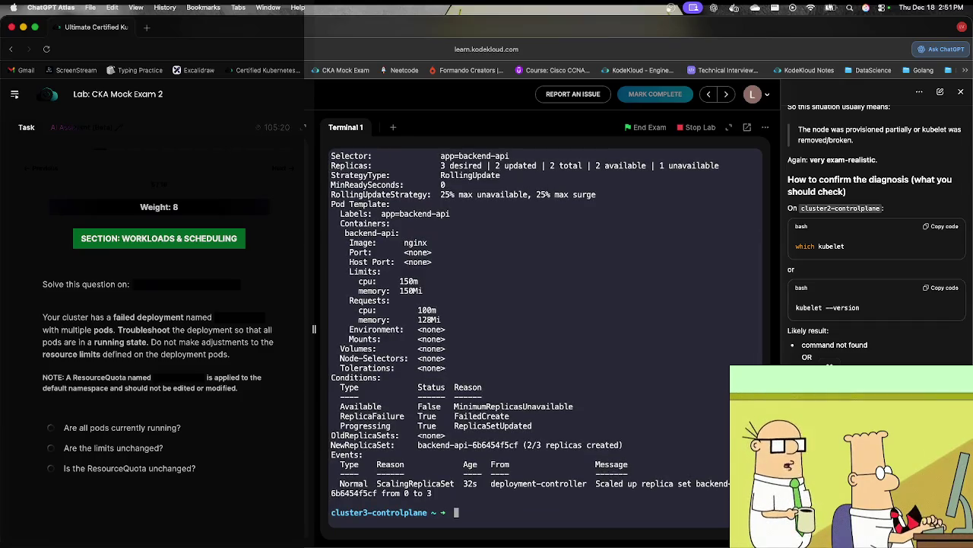
text(kube)
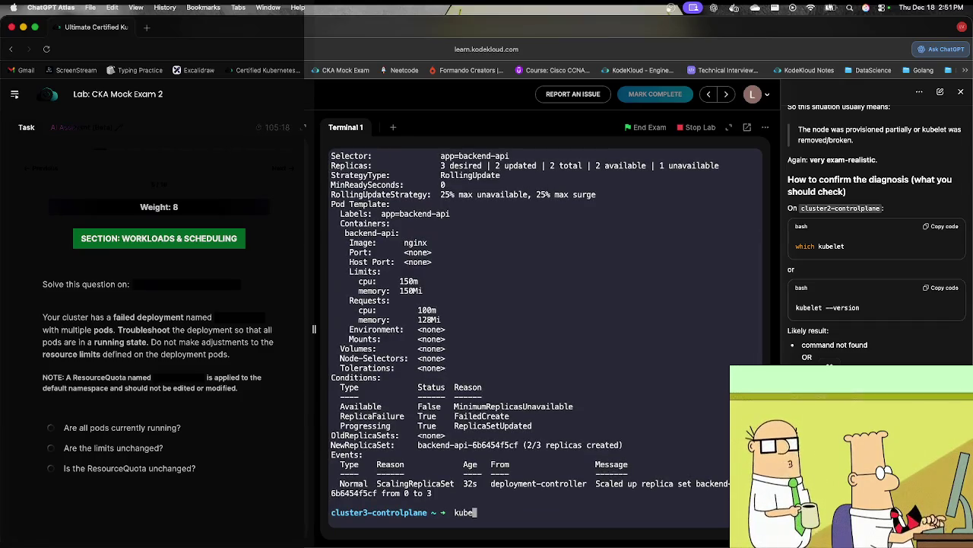
text(ctl)
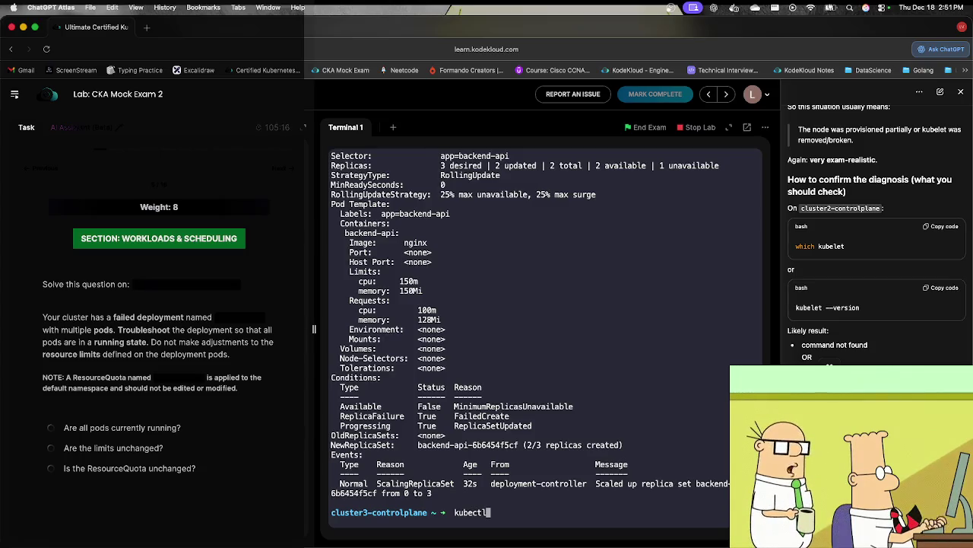
text( get rs)
key(Return)
text(kubectl describe rs b)
key(Tab)
key(Return)
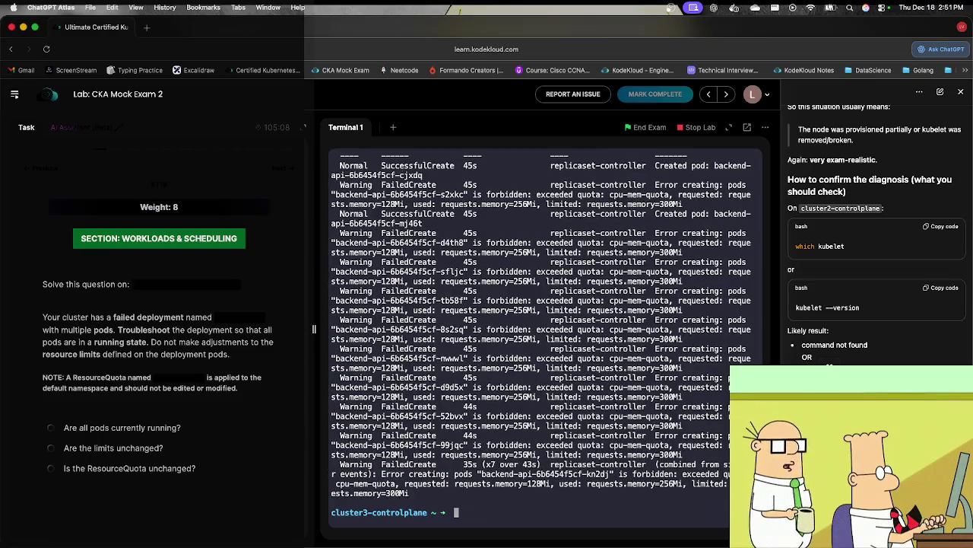
Step: Raise the speaker volume twice and bring Spotify's Pagode / National playlist to the front
text(kubectl)
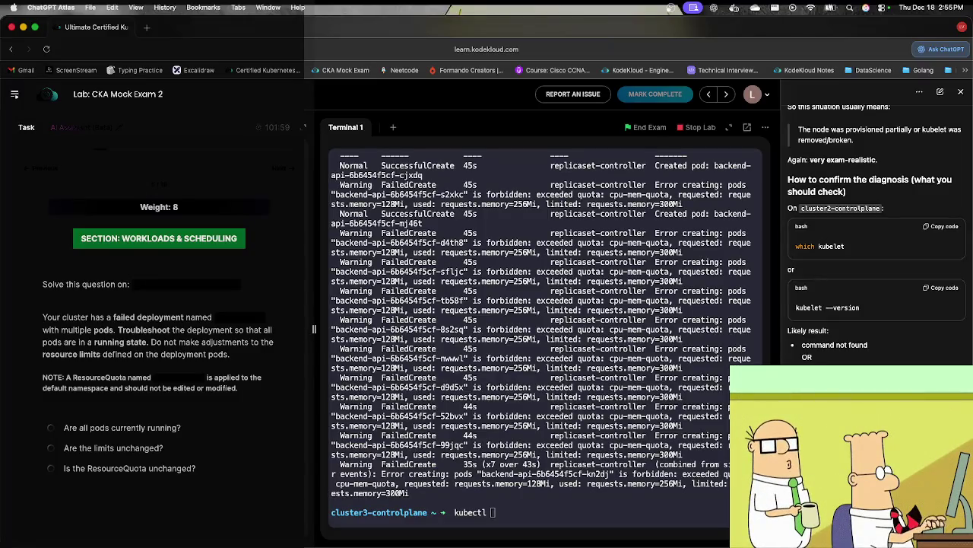
key(XF86AudioRaiseVolume)
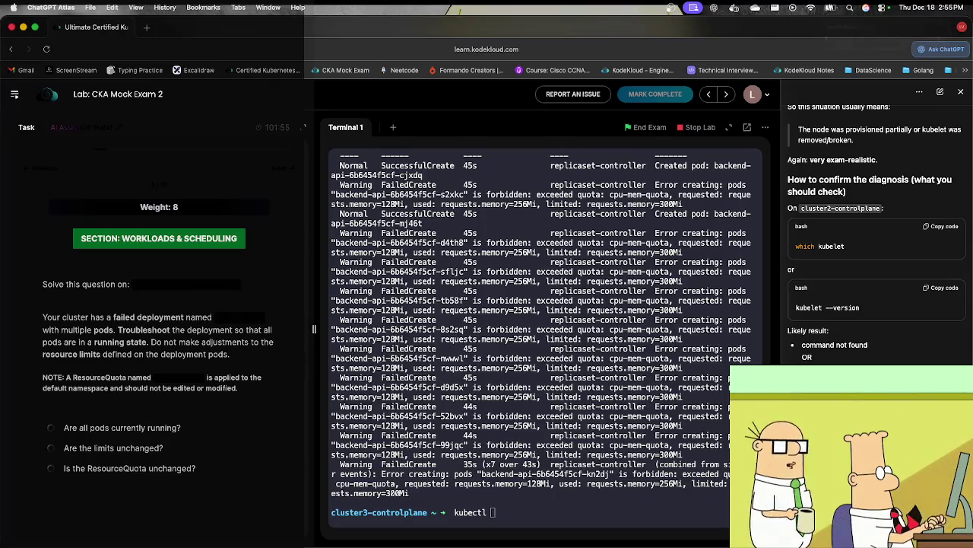
key(XF86AudioRaiseVolume)
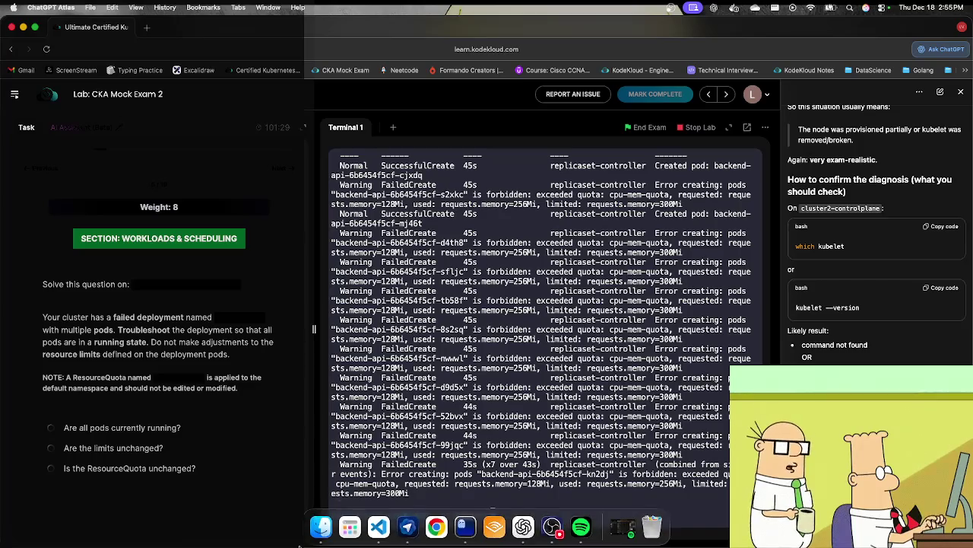
click(596, 540)
scroll(426, 417, down, 10)
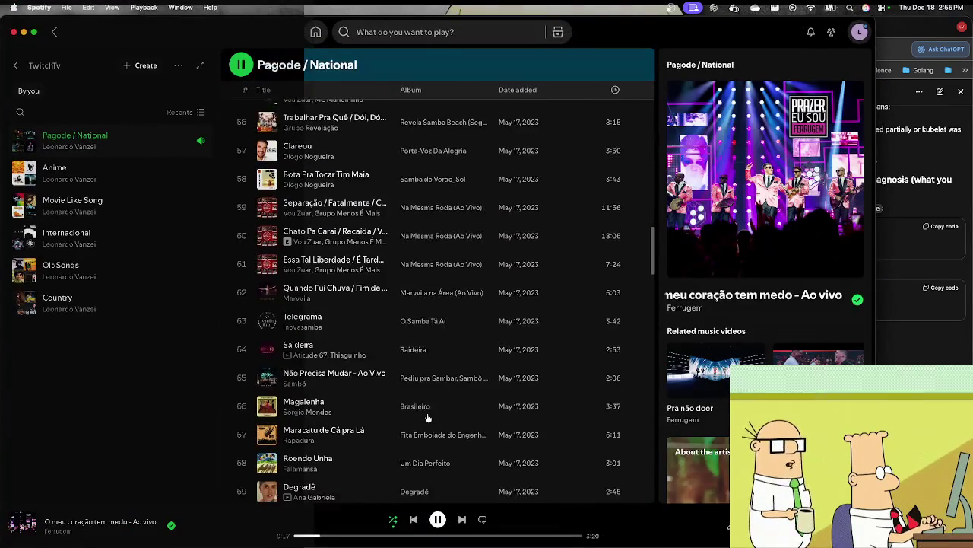
scroll(424, 418, down, 10)
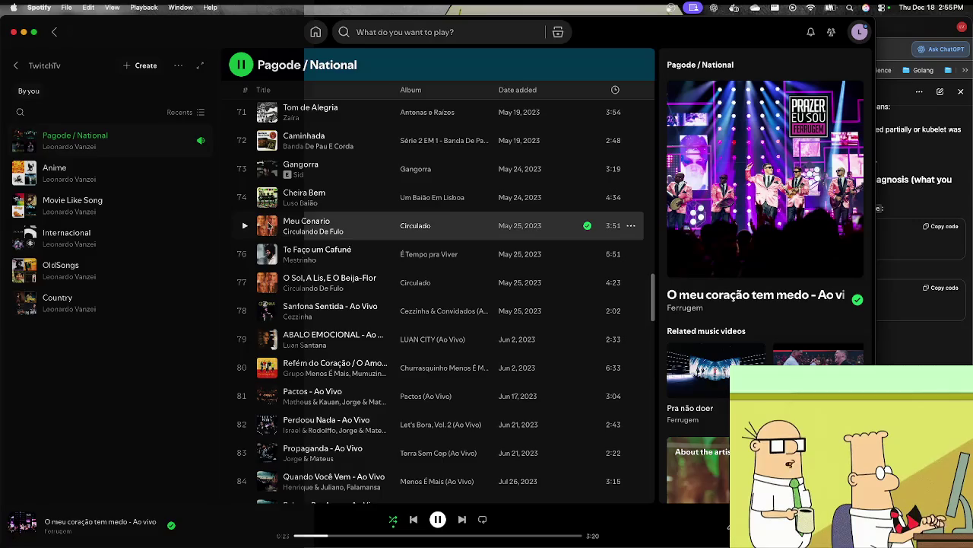
click(245, 199)
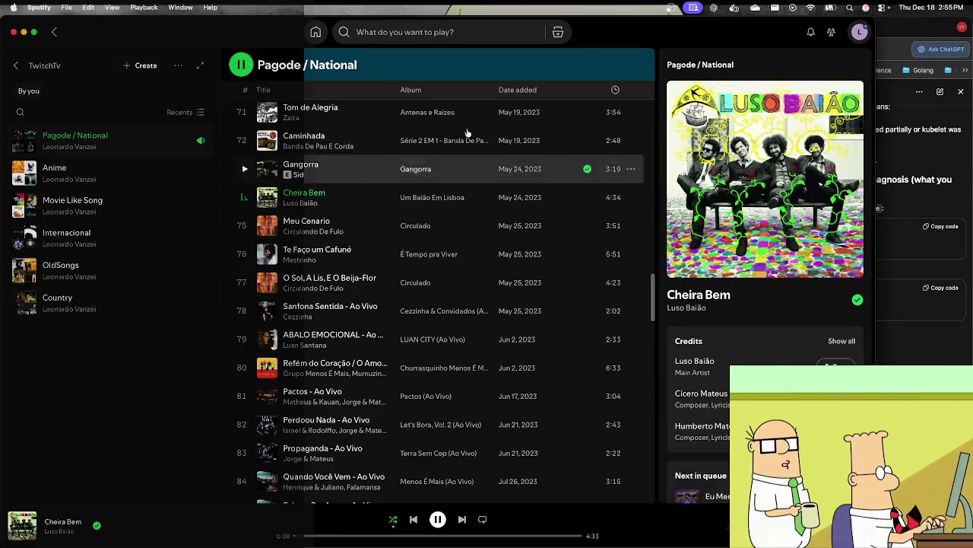
key(super+Tab)
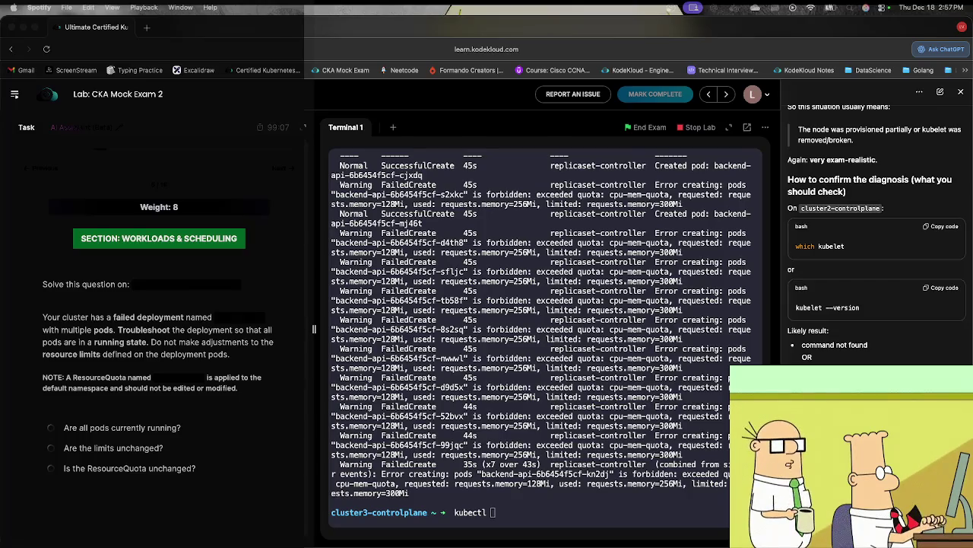
click(492, 366)
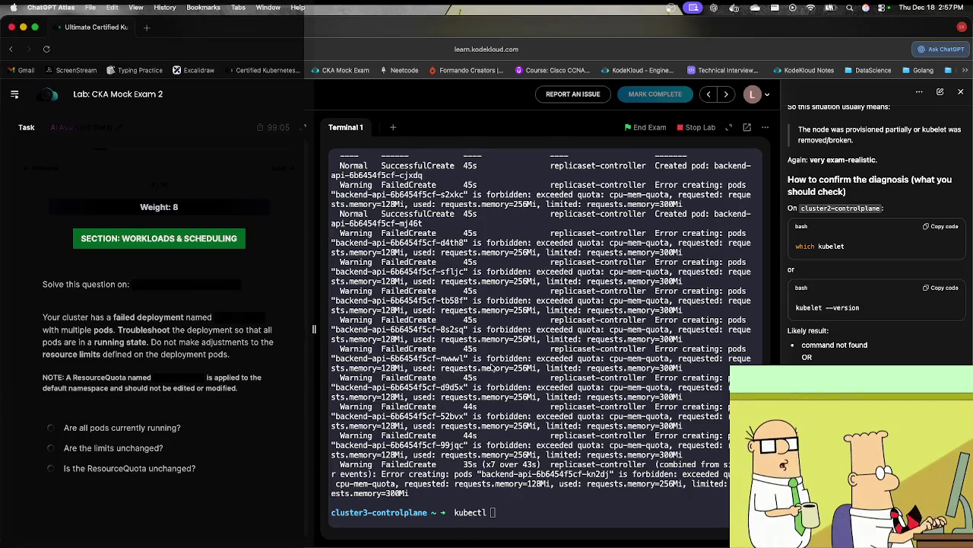
Step: Open the backend-api deployment in the editor with kubectl edit
click(468, 430)
text(edi)
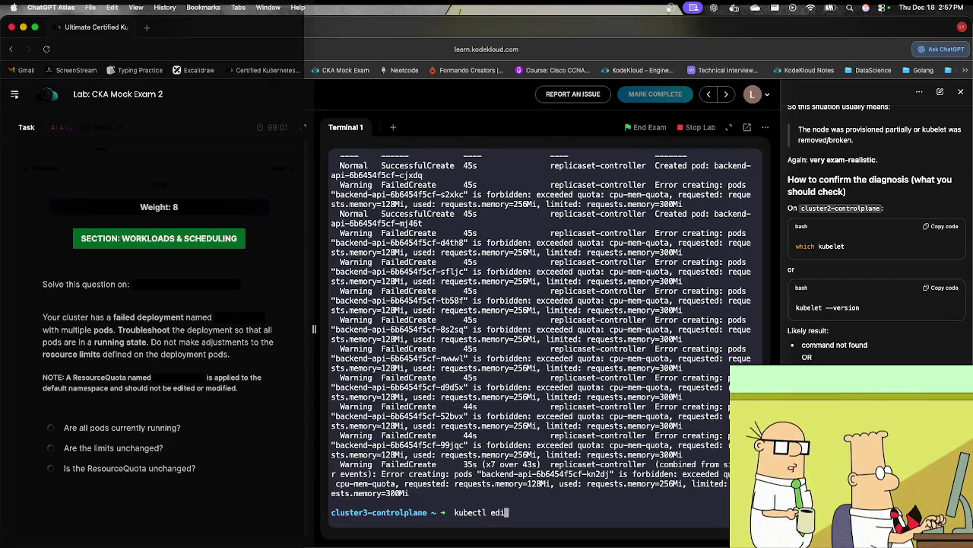
text(t deploy)
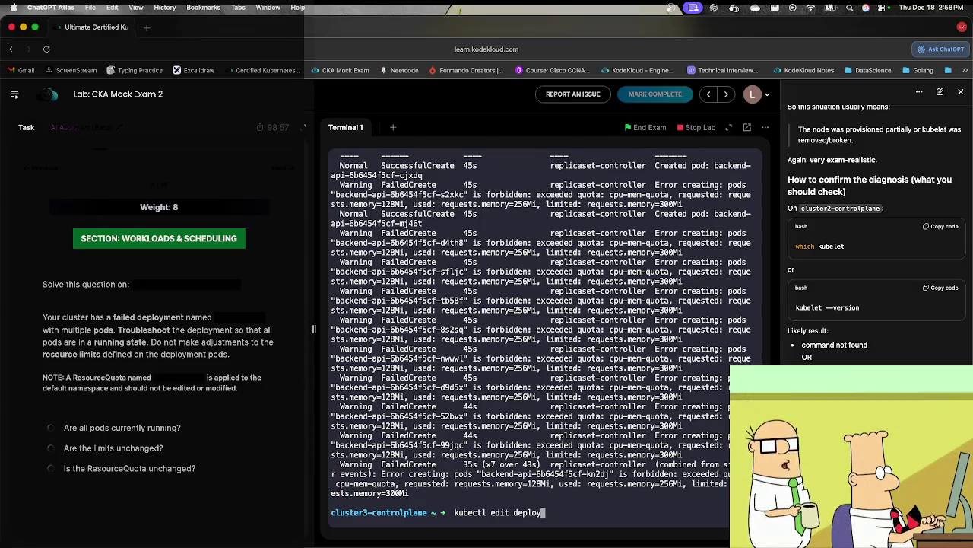
text( backend-api)
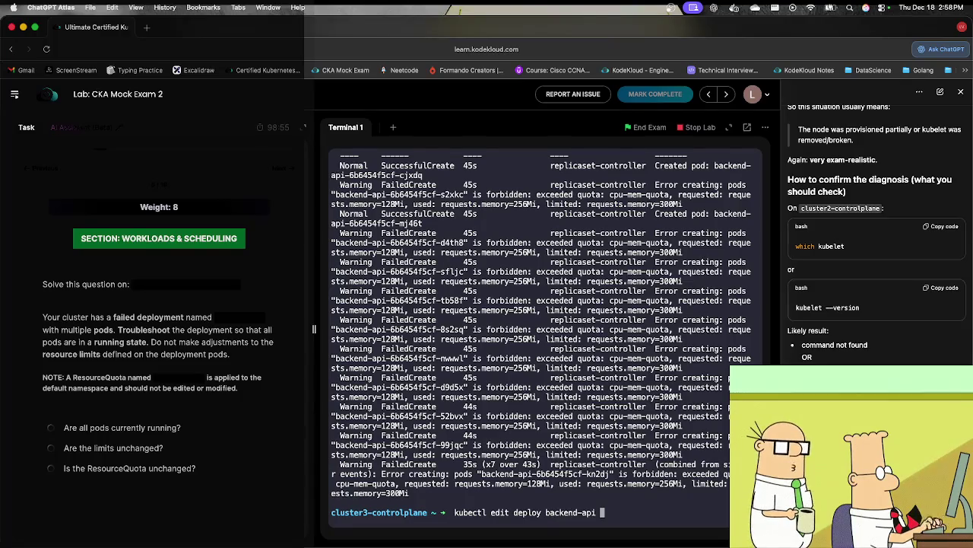
key(Return)
Step: Change the container memory request from 128Mi to 100Mi in vim and save with :wq
click(332, 165)
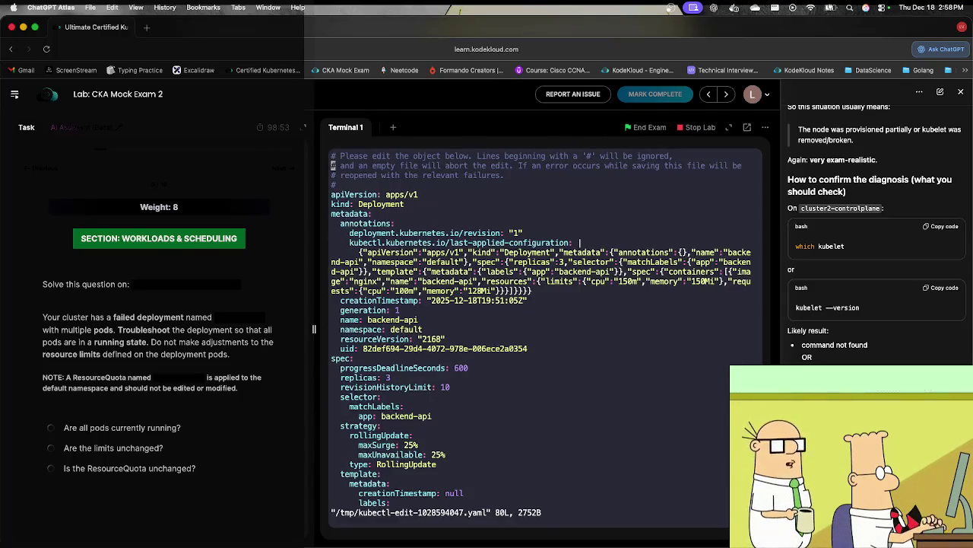
key(Down)
key(Down)
key(Down)
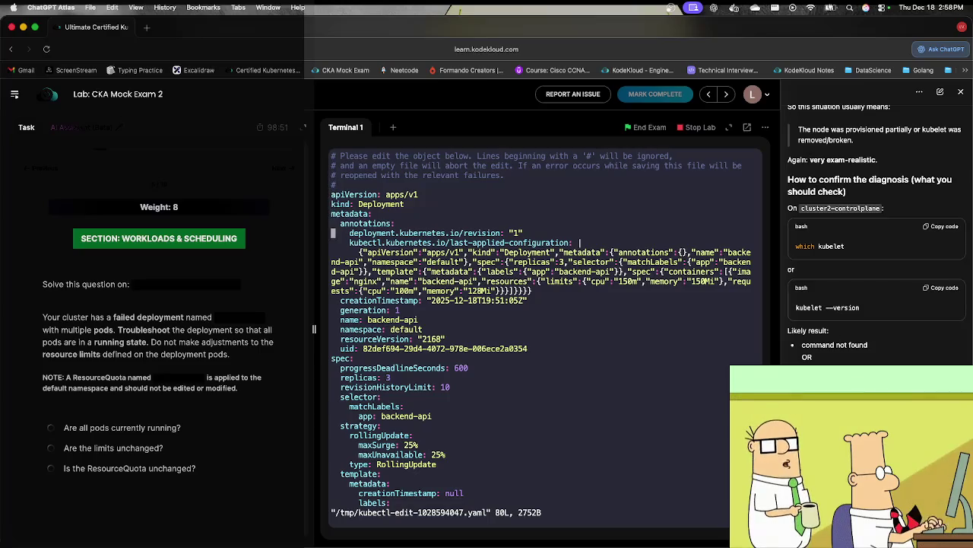
key(Down)
key(Down)
key(Down)
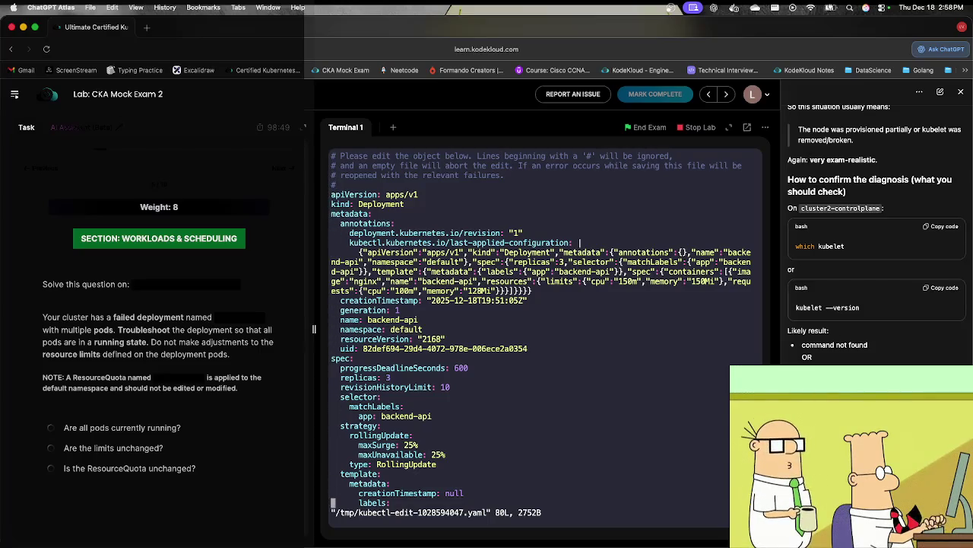
key(Down)
key(Down)
key(Down)
key(Up)
key(Up)
key(Up)
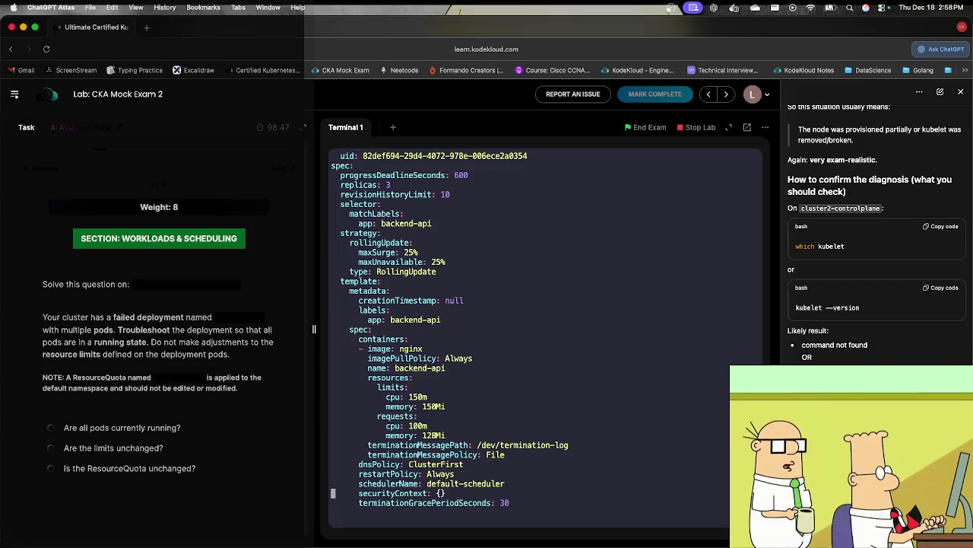
key(Right)
key(Right)
key(Right)
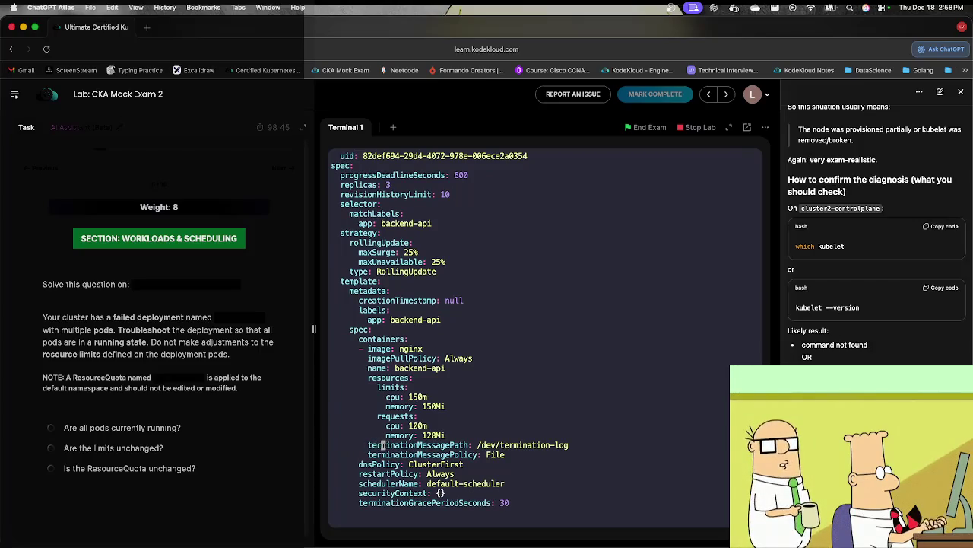
key(Up)
key(i)
key(BackSpace)
key(BackSpace)
text(00)
key(Escape)
text(:wq)
key(Return)
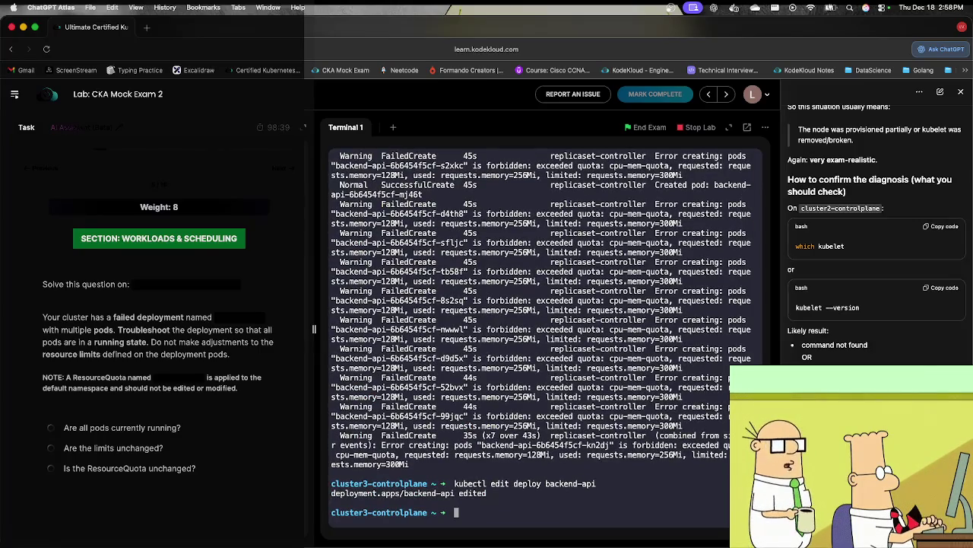
Step: Repeatedly describe ReplicaSet backend-api-6b6454f5cf to check for refreshed events
text(kubectl describe rs backend-api-6b6454f5cf)
key(Return)
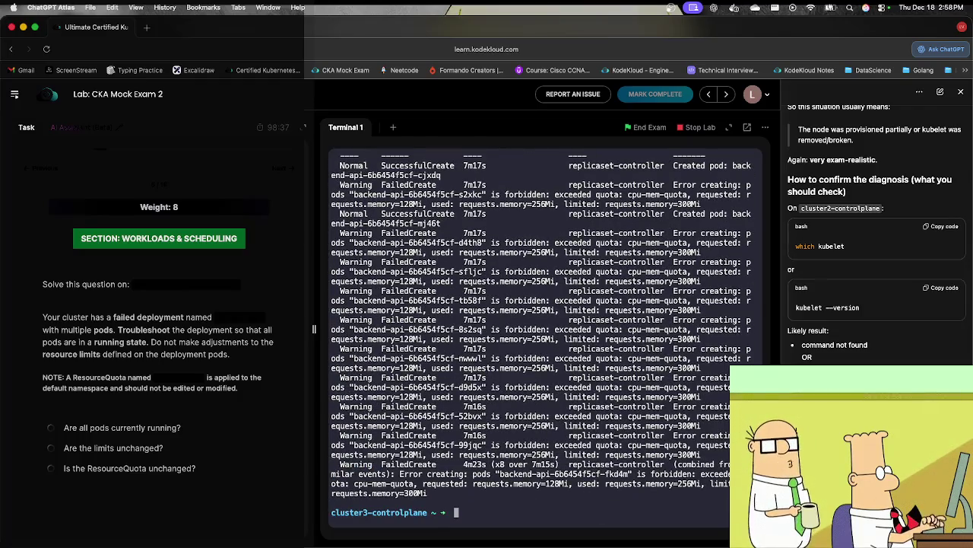
key(Up)
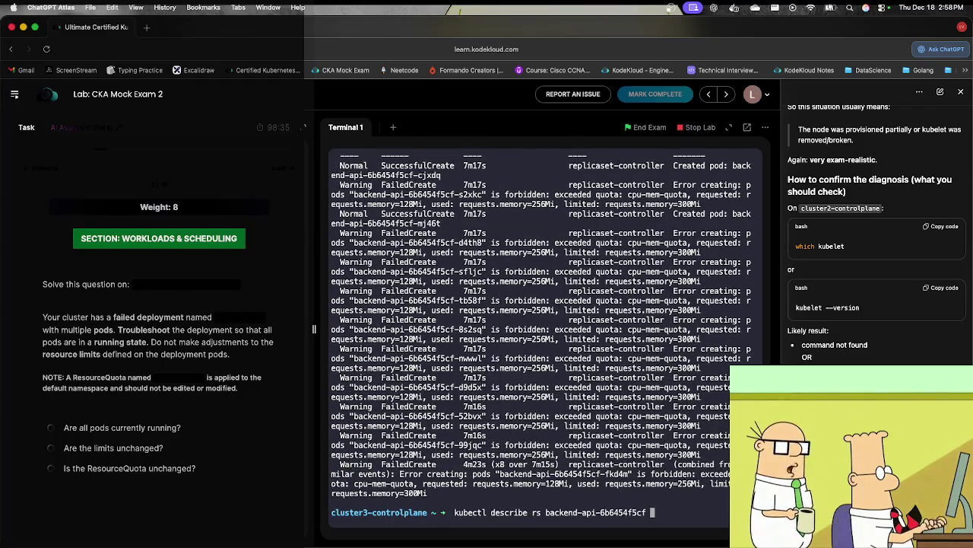
key(Return)
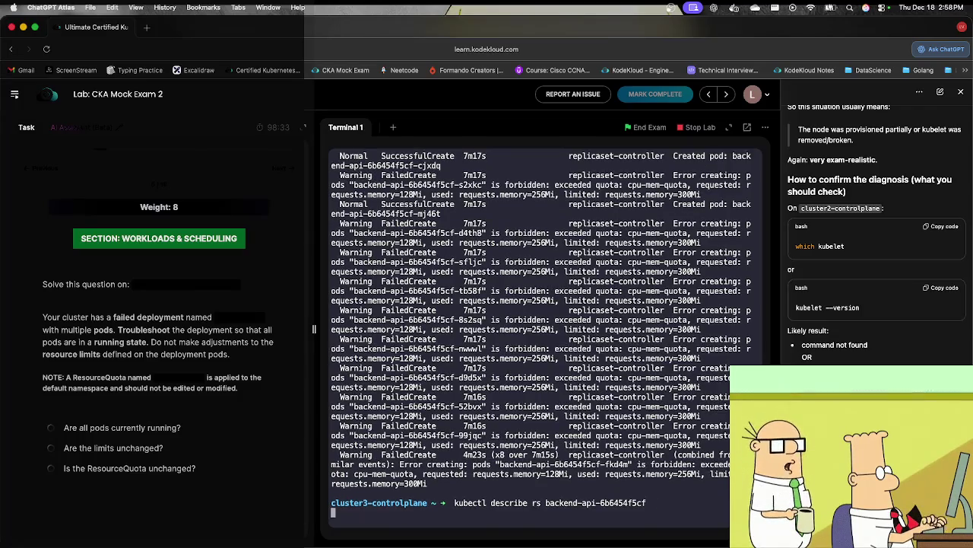
key(Up)
key(Return)
key(Up)
key(Return)
Step: Delete ReplicaSet backend-api-6b6454f5cf and list the ReplicaSets before and after
text(kubectl get t)
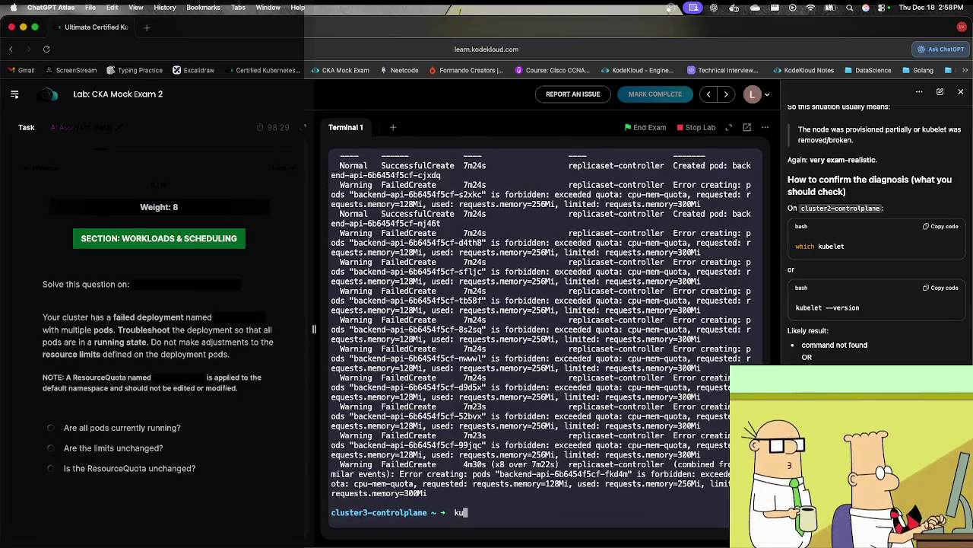
key(BackSpace)
text(rs)
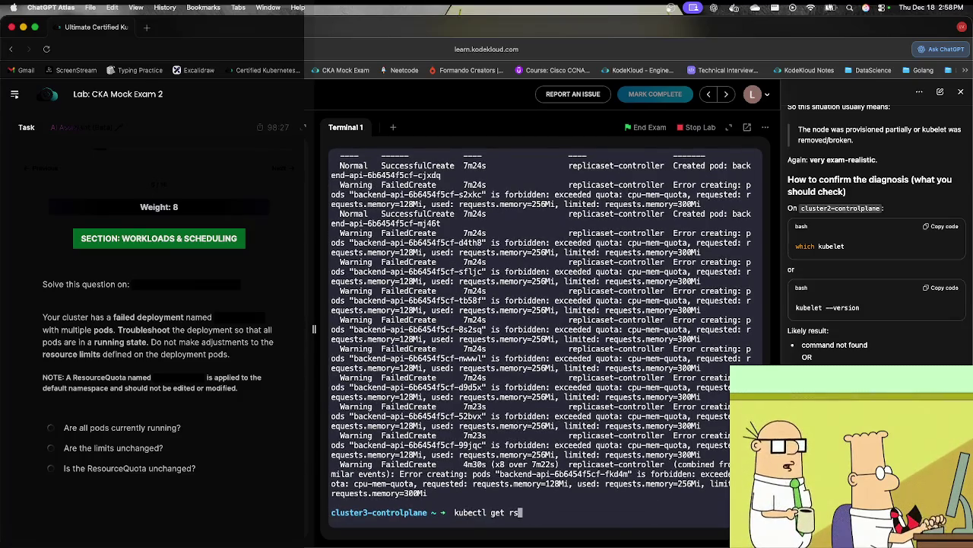
key(Return)
text(kubectl)
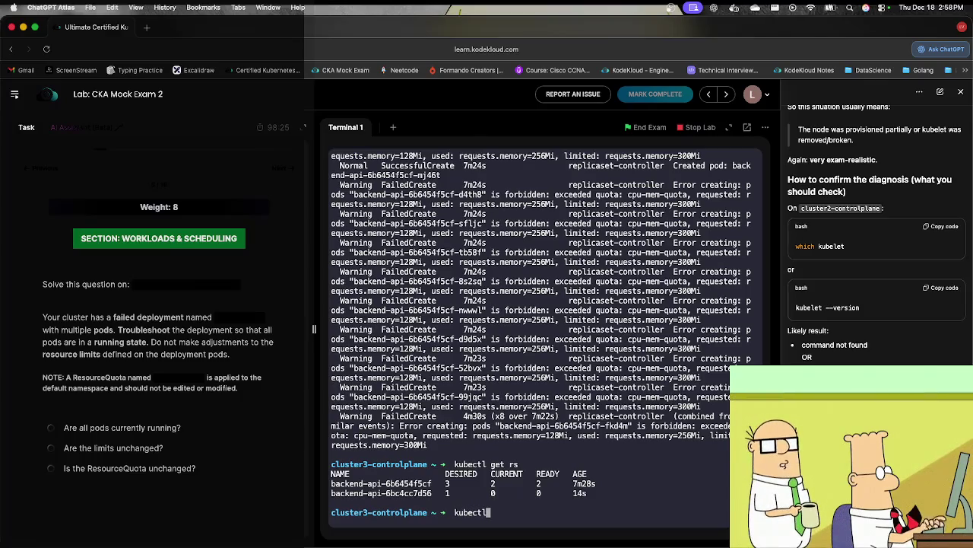
text( delete rs ba)
key(Tab)
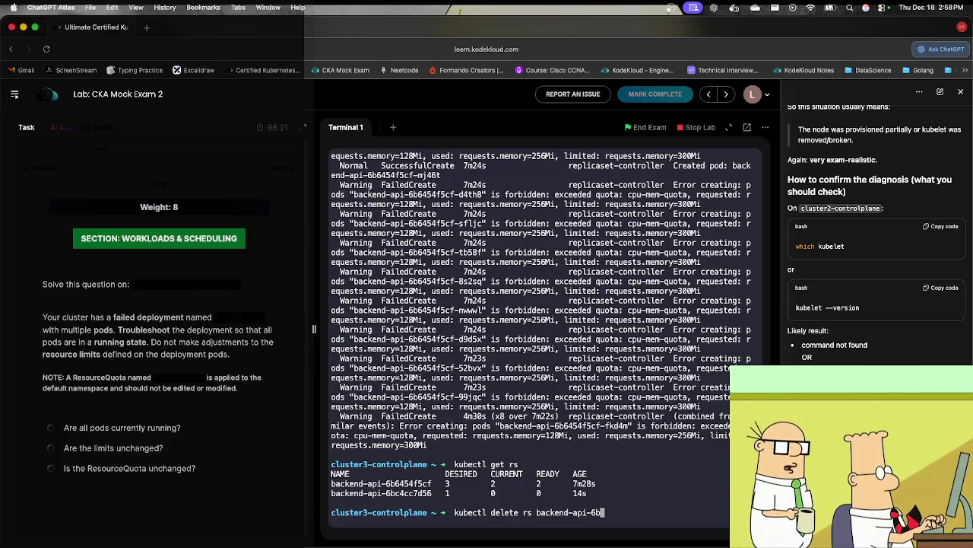
text(6)
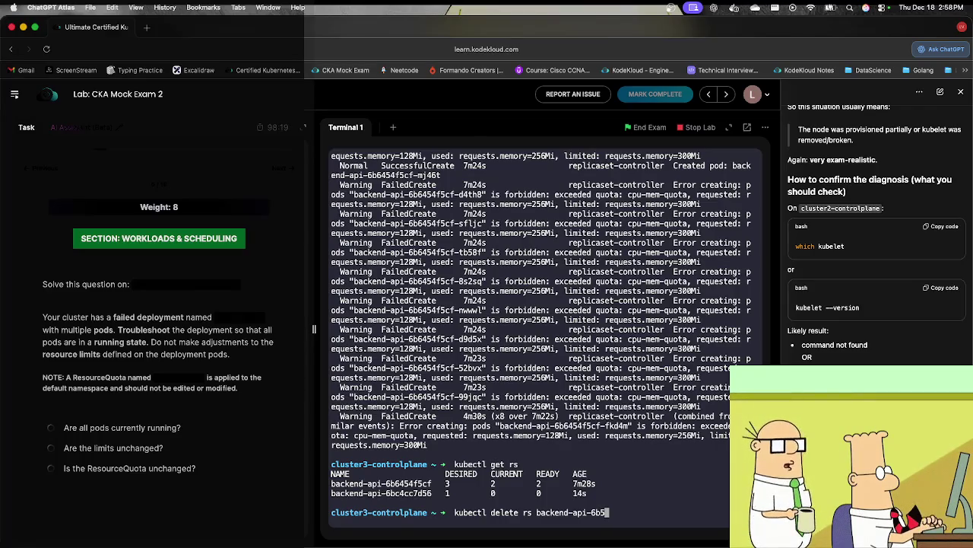
key(Tab)
key(Return)
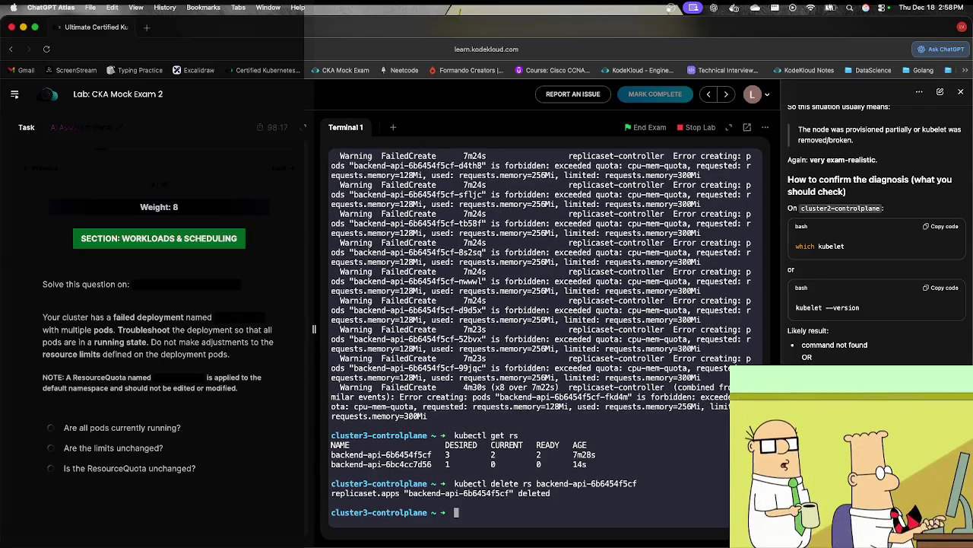
text(kubectl get rs)
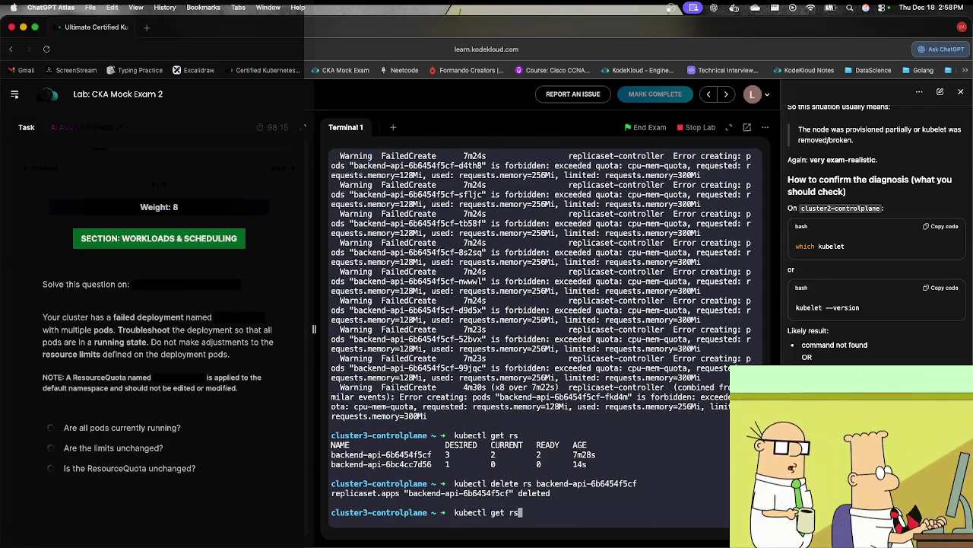
key(Return)
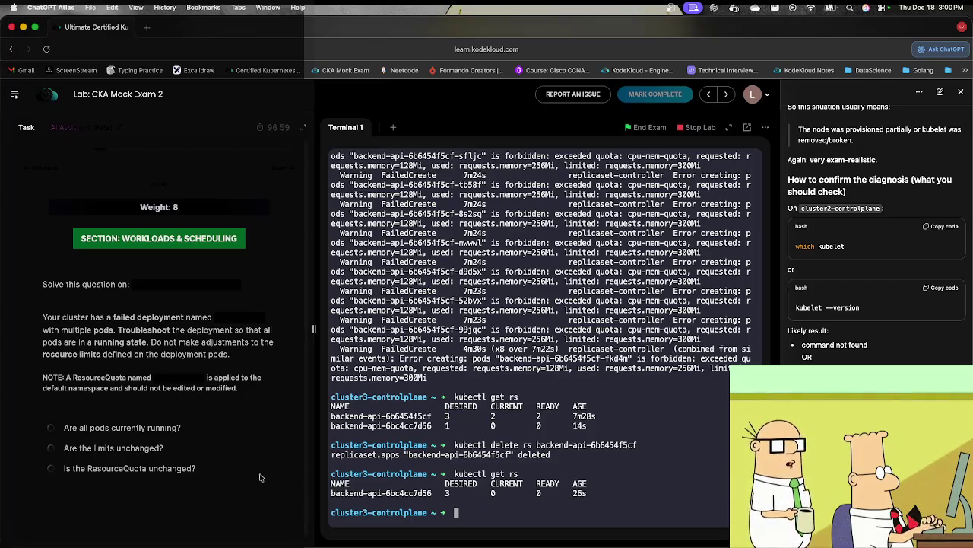
Step: Rerun kubectl get rs to confirm backend-api-6bc4cc7d56 shows 3 desired, current and ready
key(Up)
key(Return)
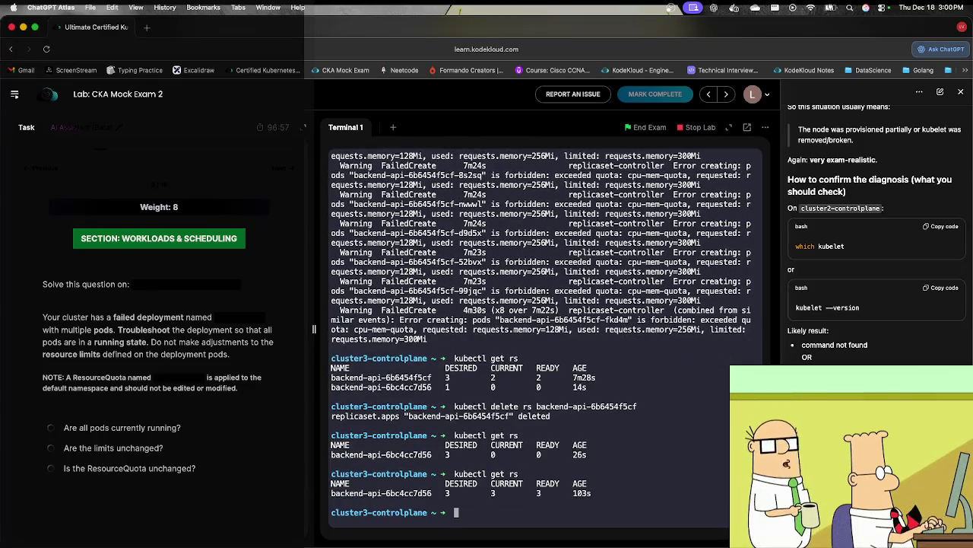
Step: Advance to the Vertical Pod Autoscaler task, glance at Mission Control, and return to the exam
click(279, 167)
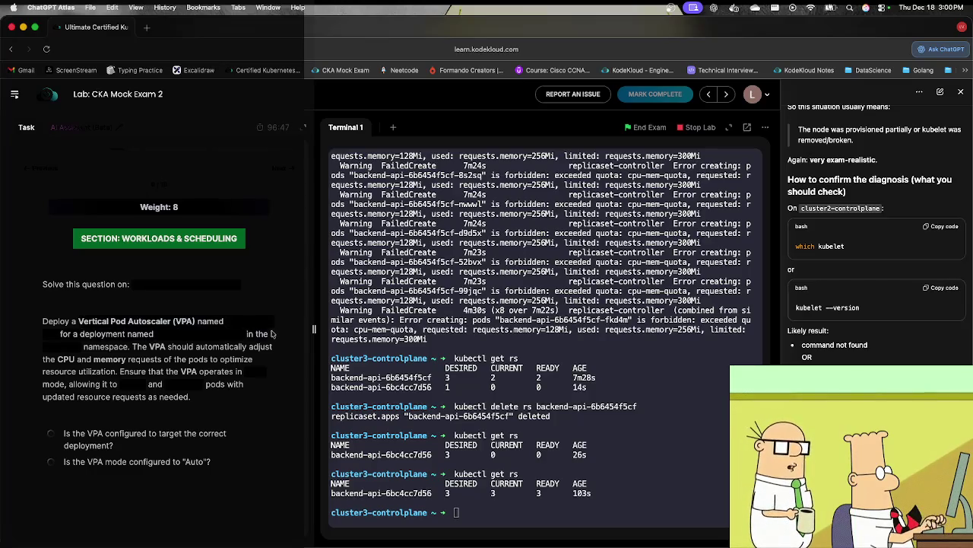
right_click(193, 325)
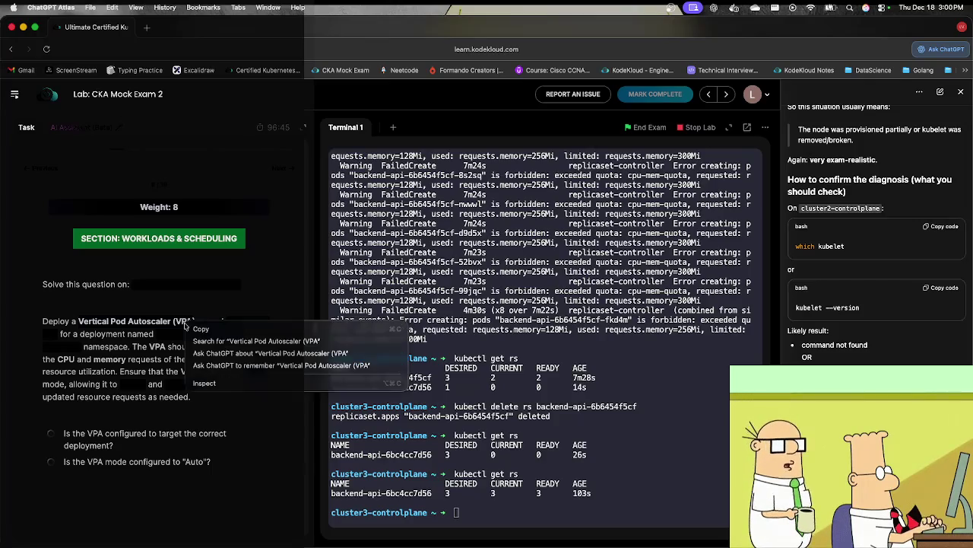
click(205, 332)
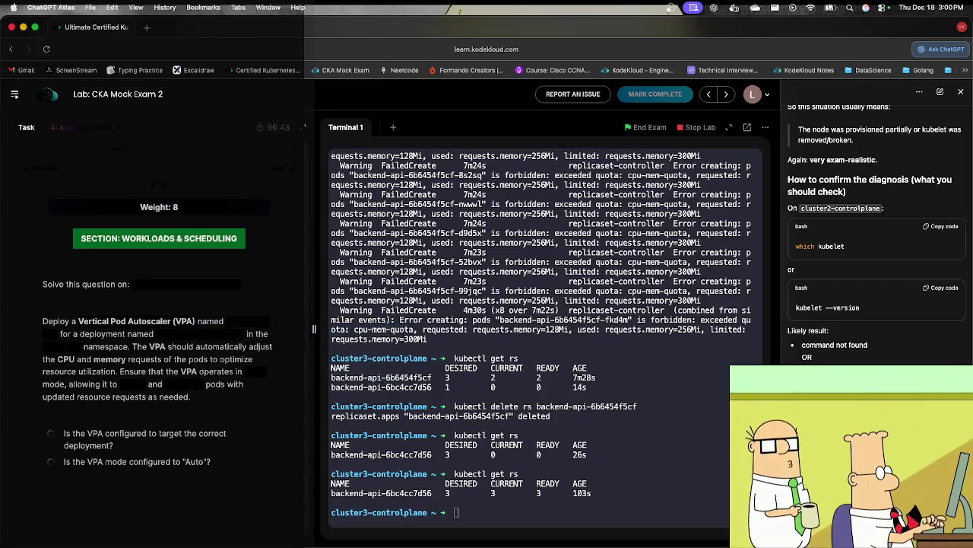
key(ctrl+Up)
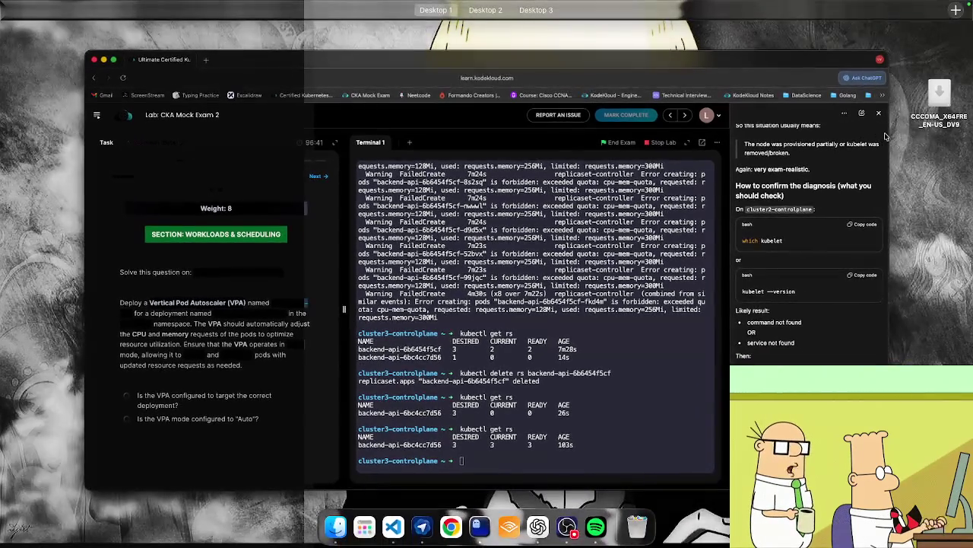
click(885, 135)
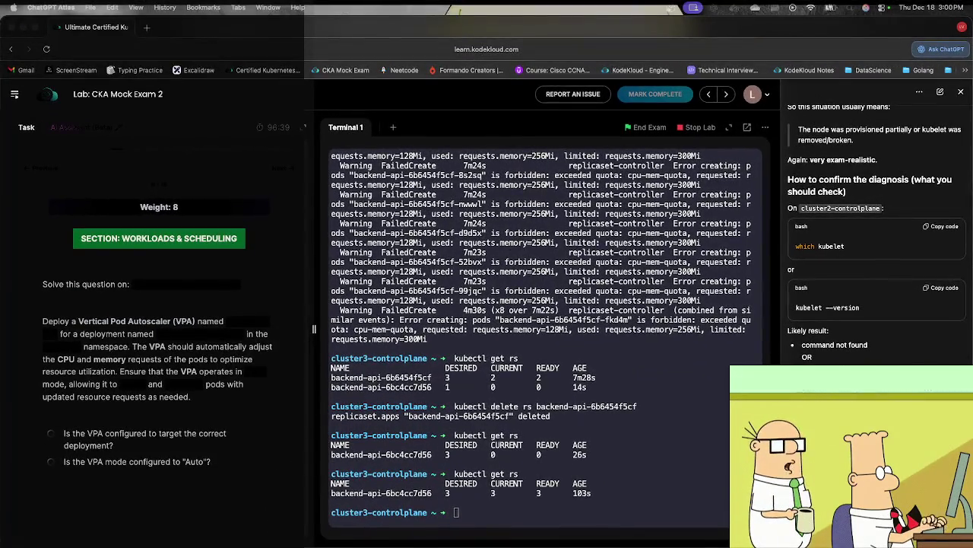
key(ctrl+Up)
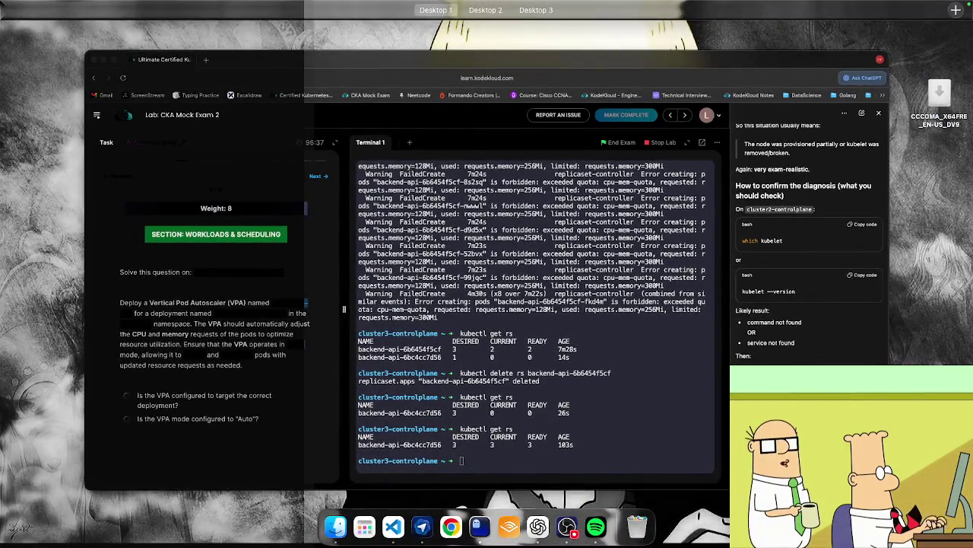
key(ctrl+Up)
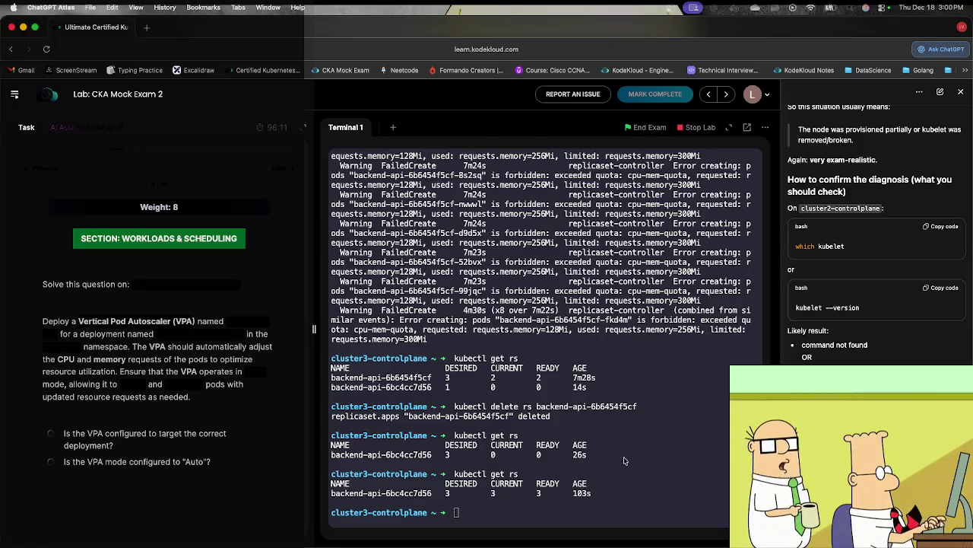
Step: Leave cluster3-controlplane and ssh into cluster1-controlplane
text(exit)
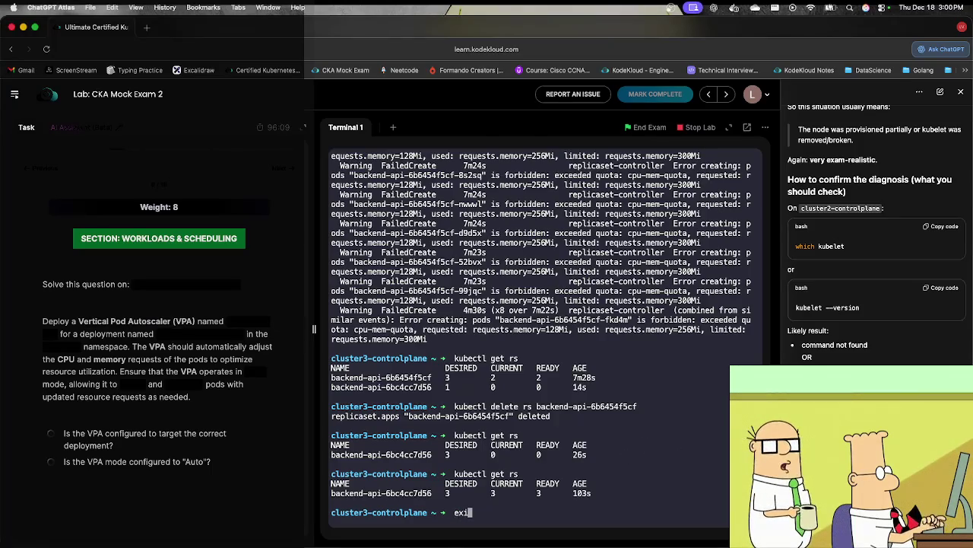
key(Return)
key(Up)
key(Left)
key(Left)
key(Left)
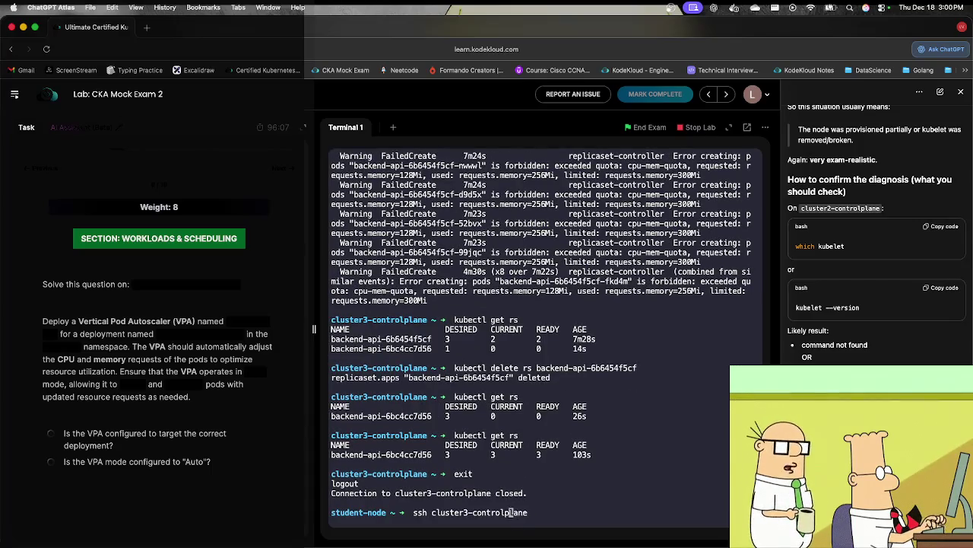
key(Delete)
text(1)
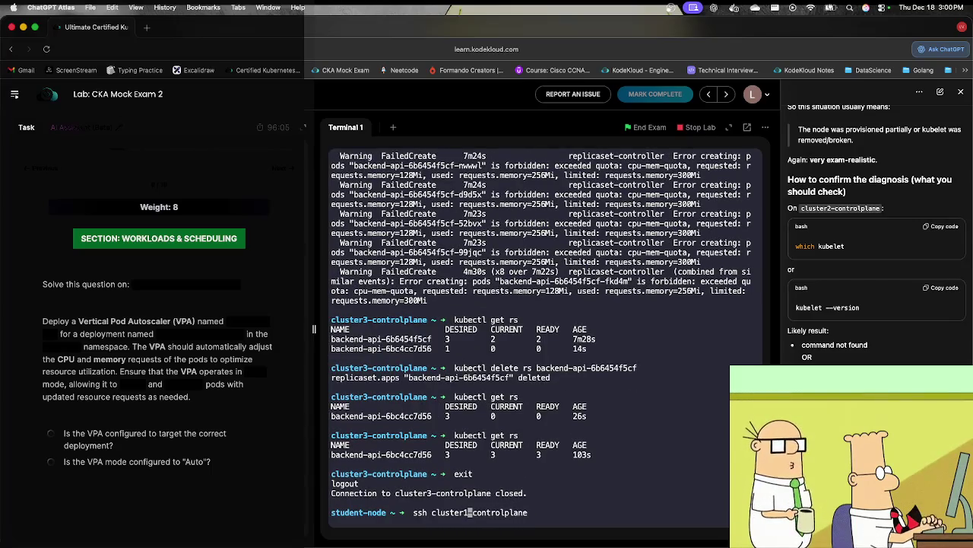
key(Return)
Step: Create vpa.yml in vim and paste in the VerticalPodAutoscaler manifest
text(v)
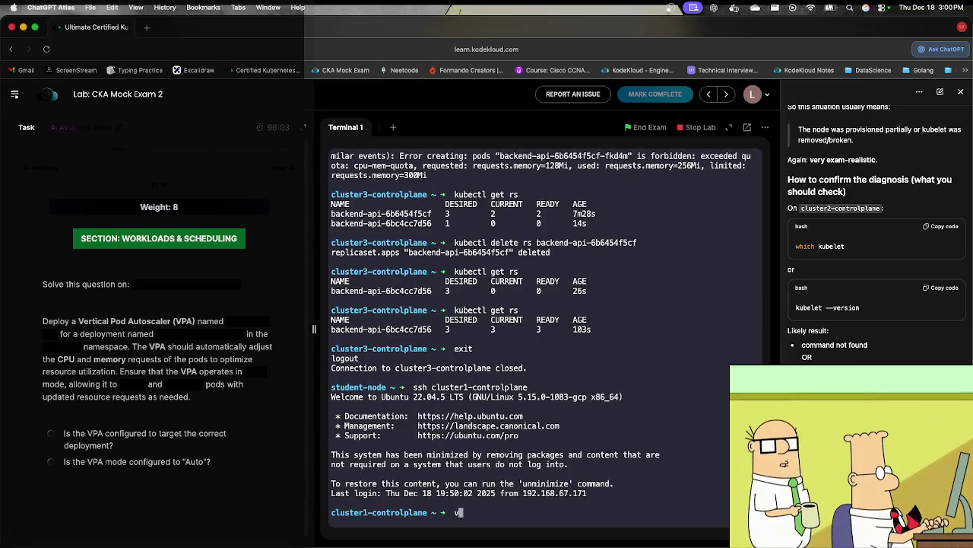
text(i vpa.yml)
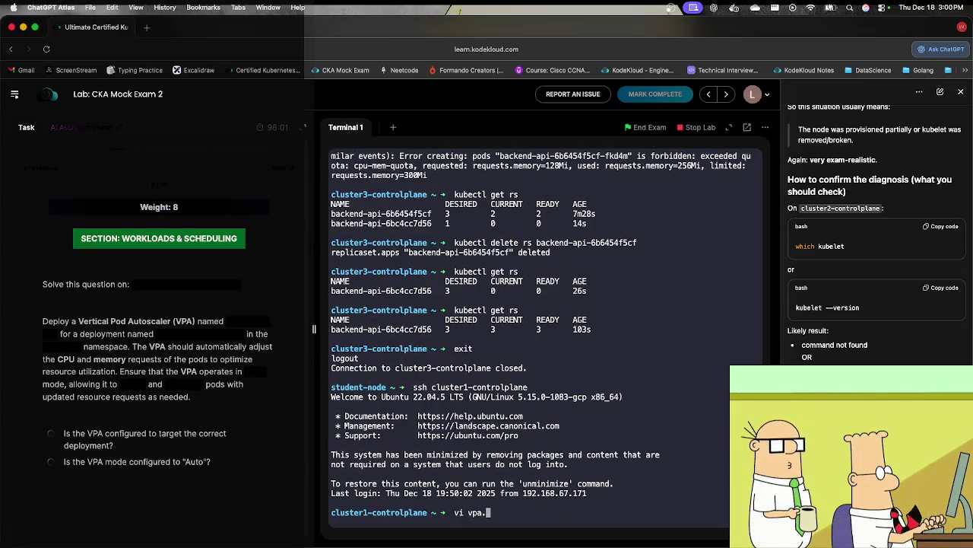
key(Return)
key(i)
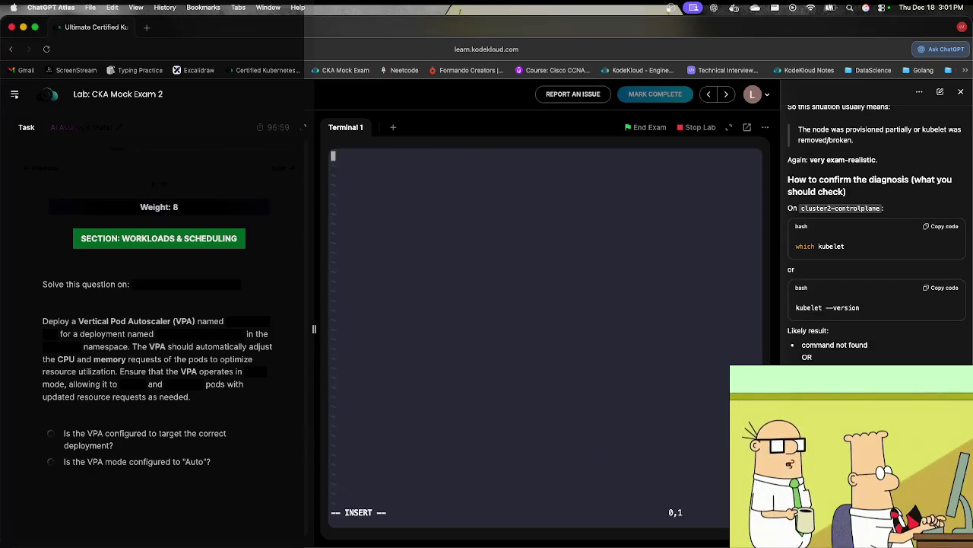
text(apiVersion: autoscaling.k8s.io/v1 kind: VerticalPodAutoscaler metadata:   name: my-app-vpa spec:   targetRef:     apiVersion: "apps/v1"     kind: Deployment     name: my-app   updatePolicy:     updateMode: "Recreate"  # Off, Initial, Recreate, InPlaceOrRecreate)
key(BackSpace)
key(BackSpace)
key(BackSpace)
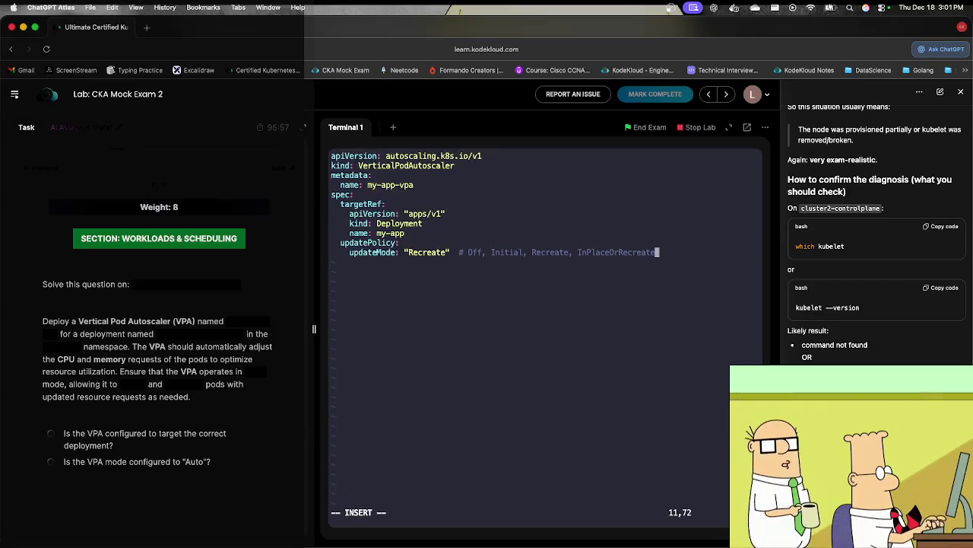
key(Escape)
Step: Change updateMode from Recreate to Auto and the target deployment to analytics-deployment
key(b)
key(b)
key(b)
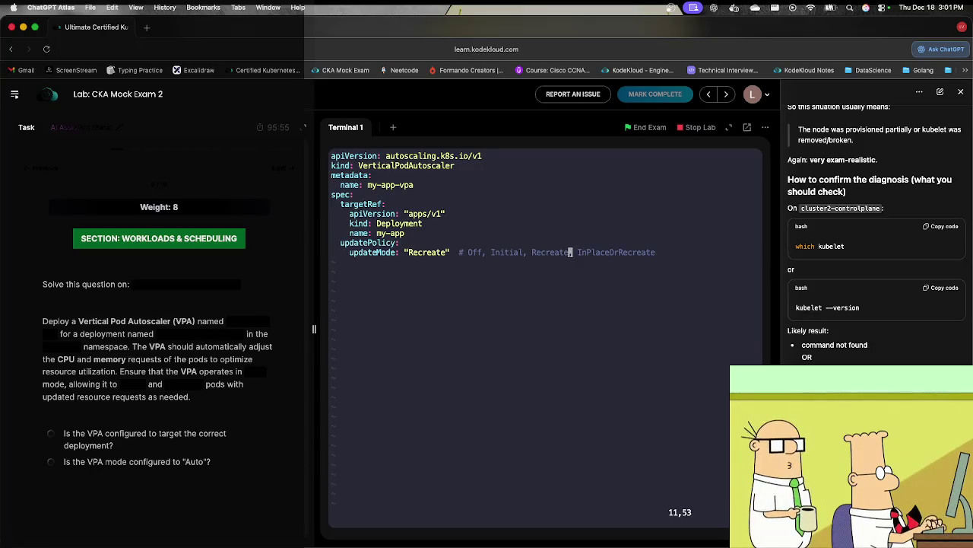
key(h)
key(h)
key(h)
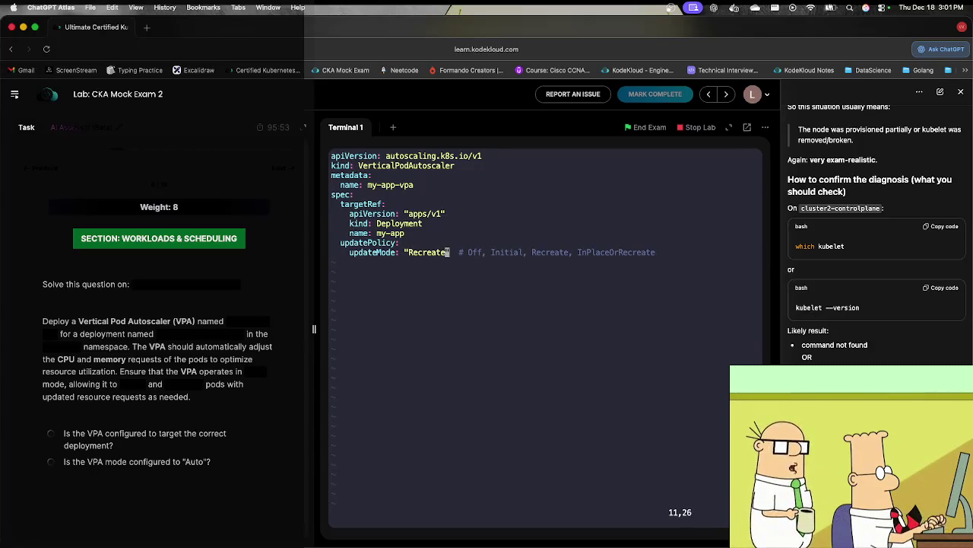
key(i)
key(Right)
key(Right)
key(Right)
key(BackSpace)
key(BackSpace)
key(BackSpace)
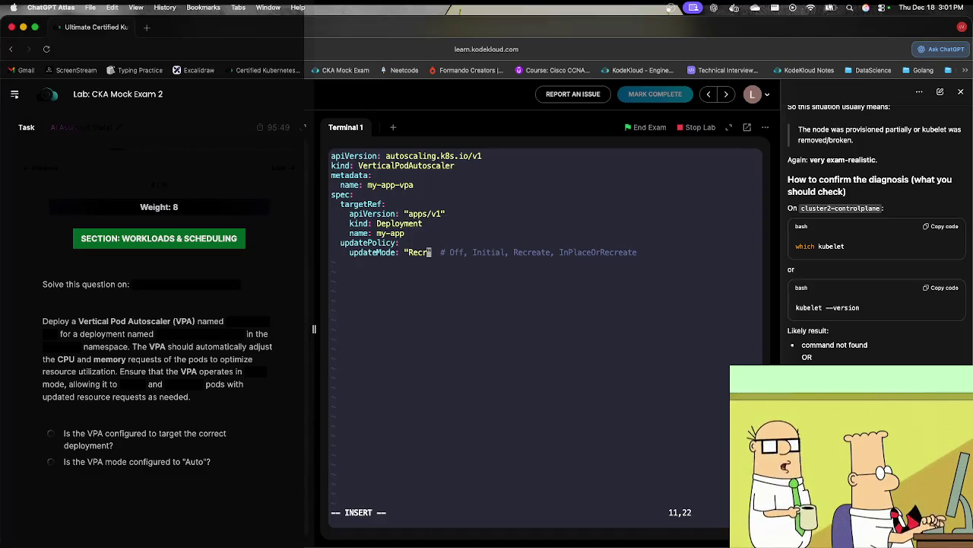
text(Auto)
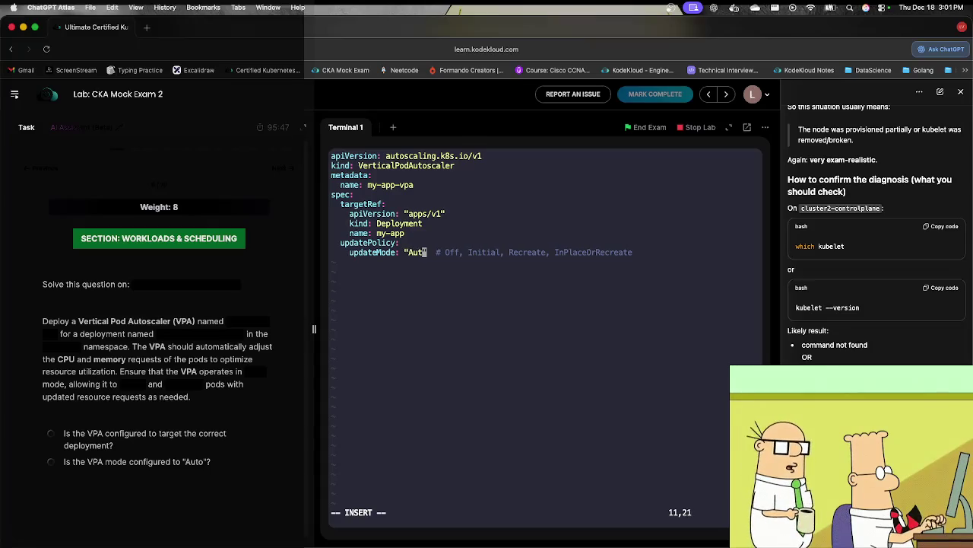
key(Up)
key(Up)
key(Left)
key(BackSpace)
key(BackSpace)
key(BackSpace)
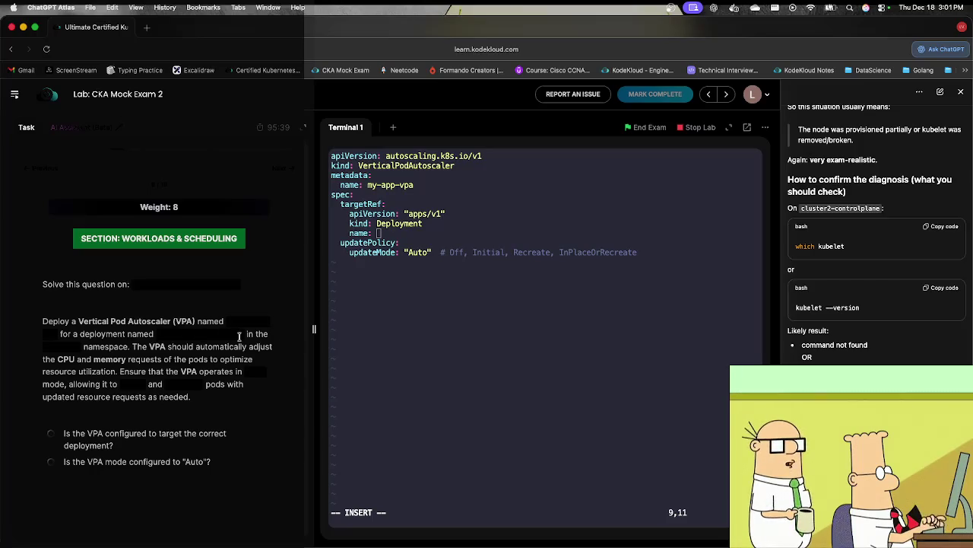
text(analytics-deployment)
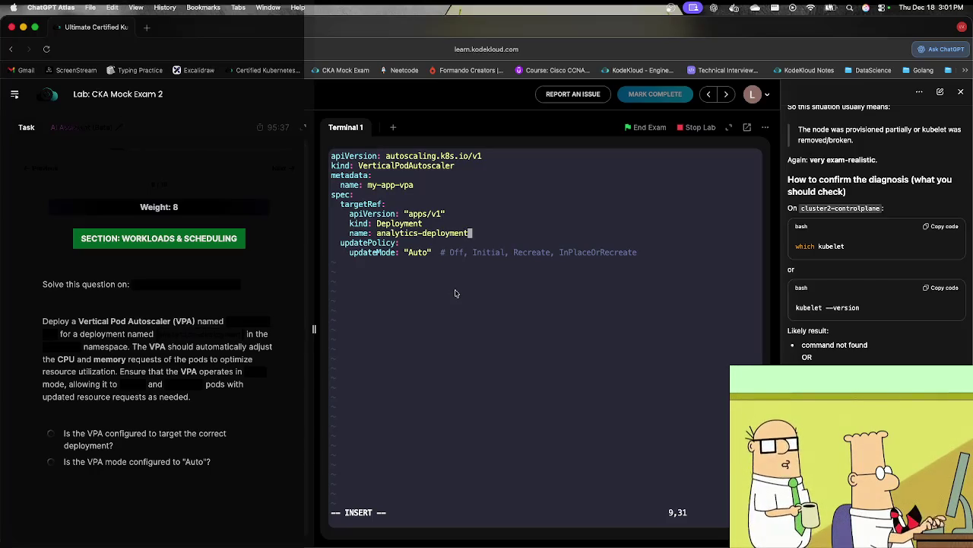
Step: Add 'namespace: cka24456' under metadata and save vpa.yml with :wq
key(Up)
key(Up)
key(Up)
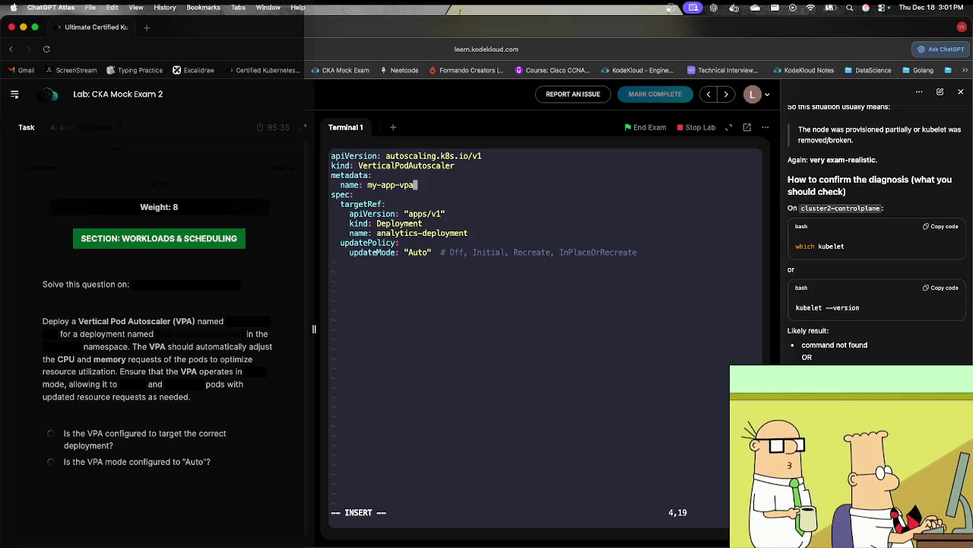
key(Return)
text(namespace:)
click(50, 347)
text(cka24456)
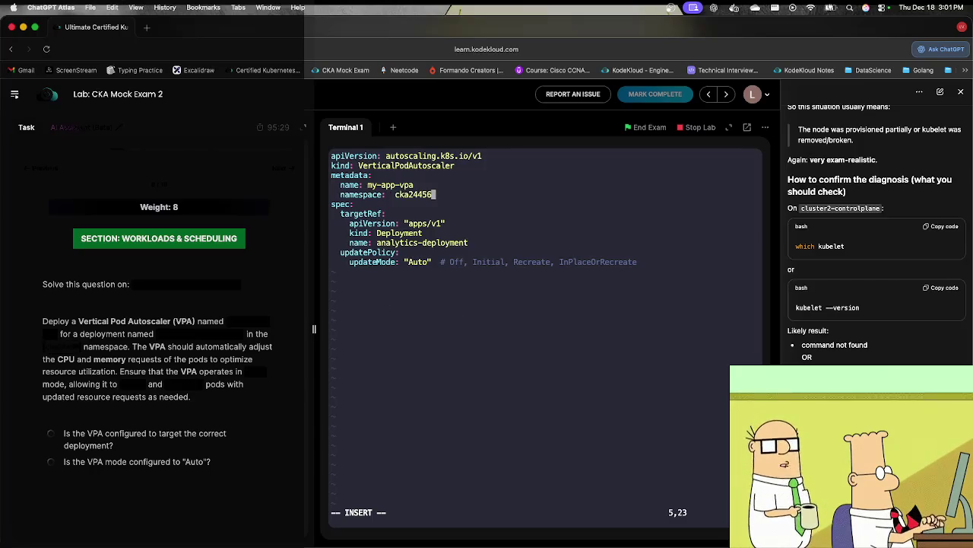
key(Left)
key(Left)
key(Left)
key(BackSpace)
key(BackSpace)
key(Down)
key(Down)
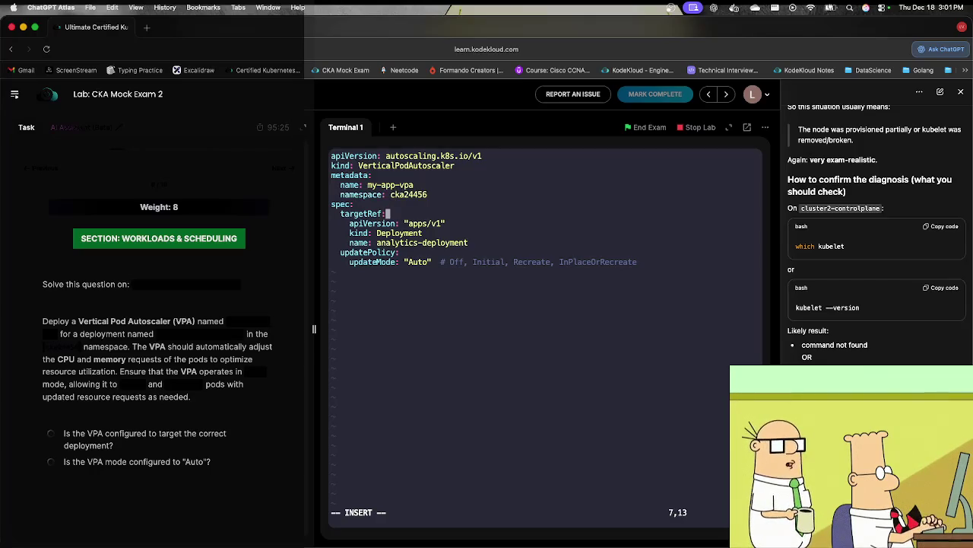
click(394, 232)
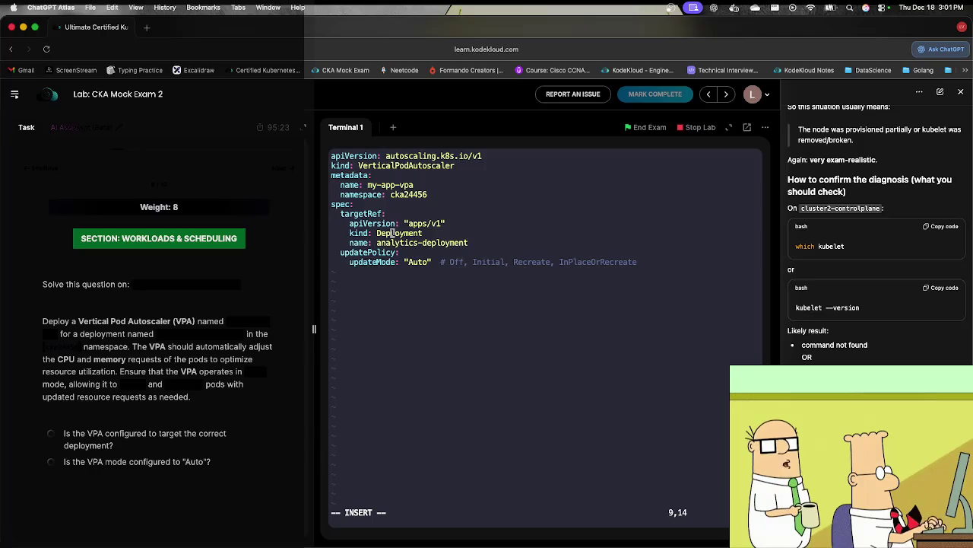
key(Escape)
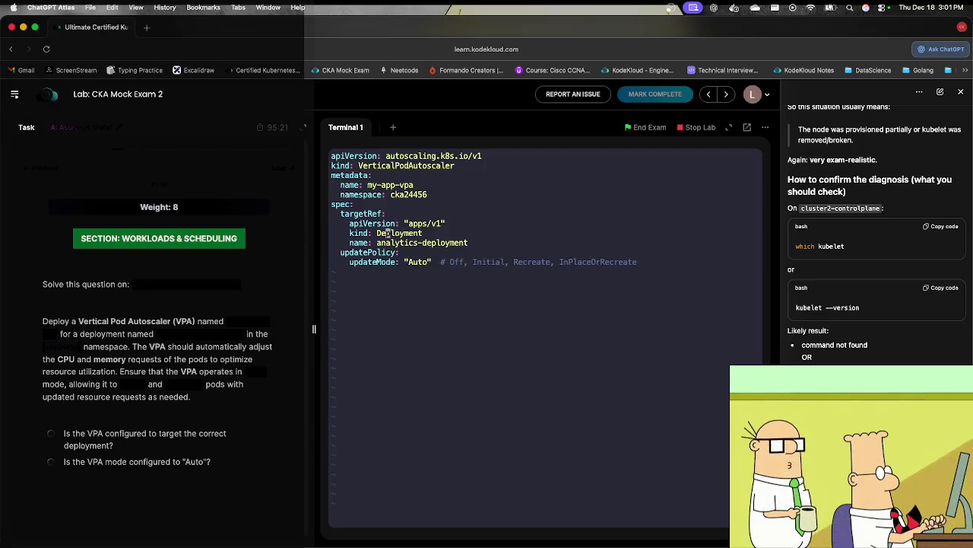
text(:wq)
key(Return)
Step: Create the VPA with 'kubectl create -f vpa.yml'
text(kubectl create)
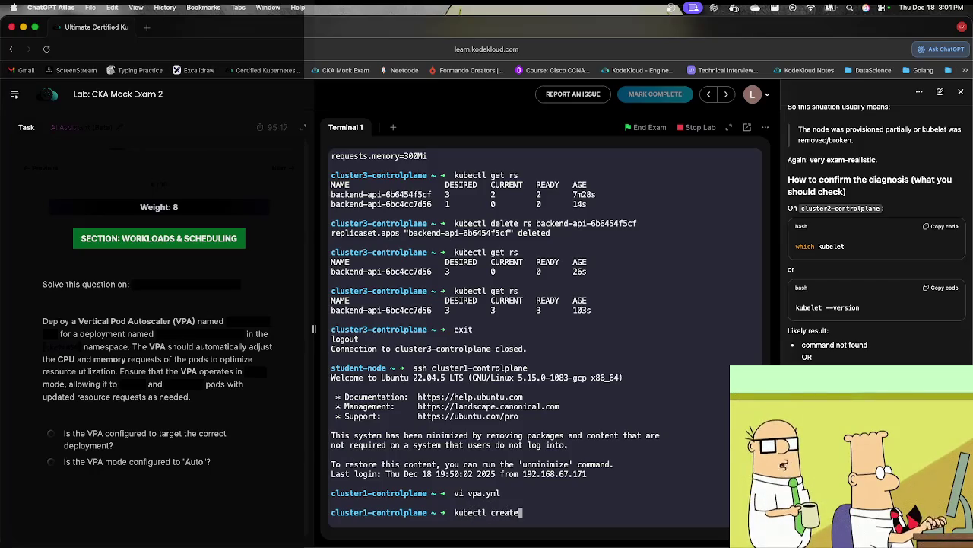
text( -)
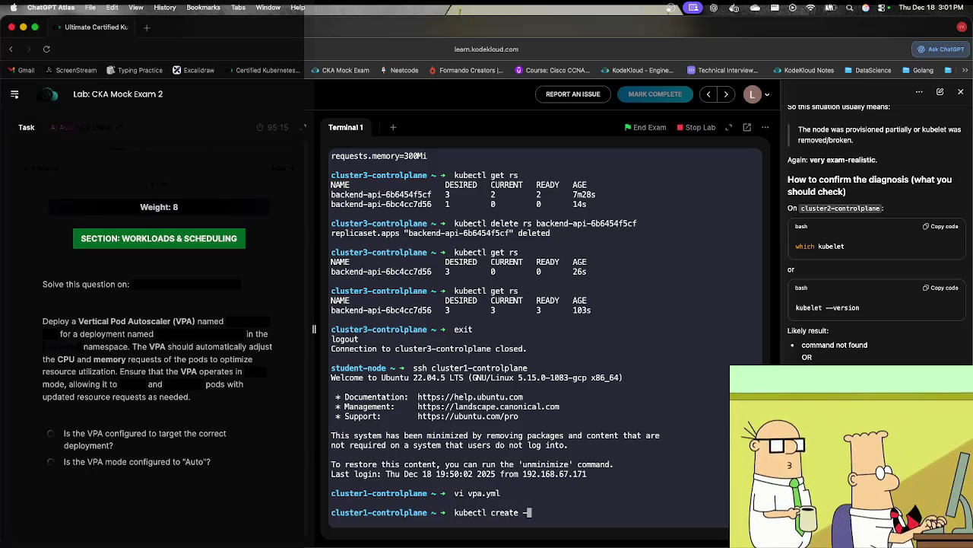
text(f vpa)
key(Tab)
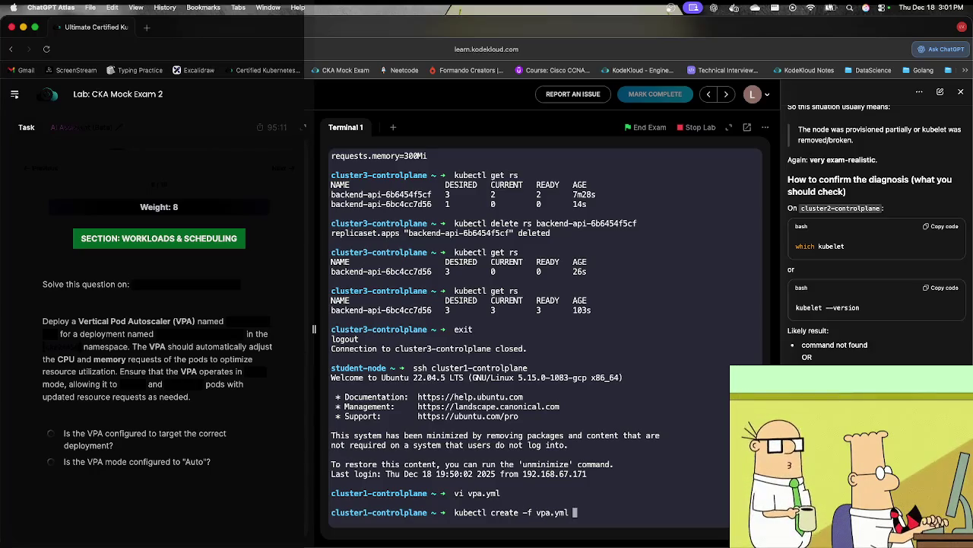
key(Return)
Step: List VPAs in namespace cka24456 twice to check my-app-vpa's status
text(kubec)
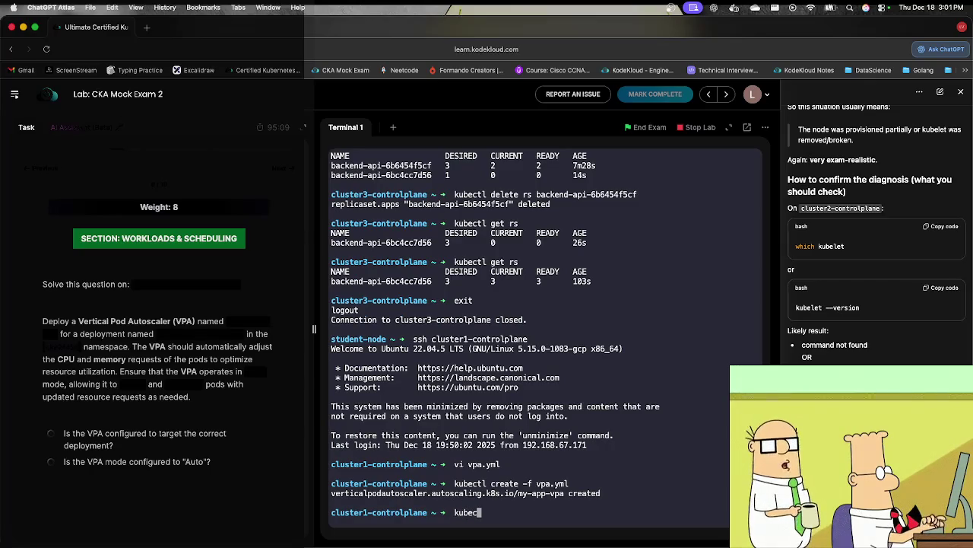
text(tl get vpa)
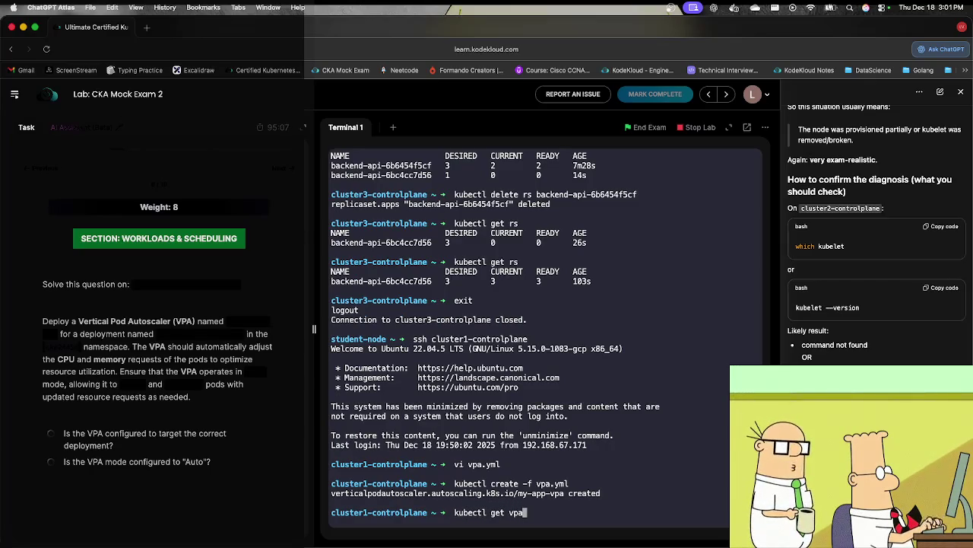
text( -n cka24456)
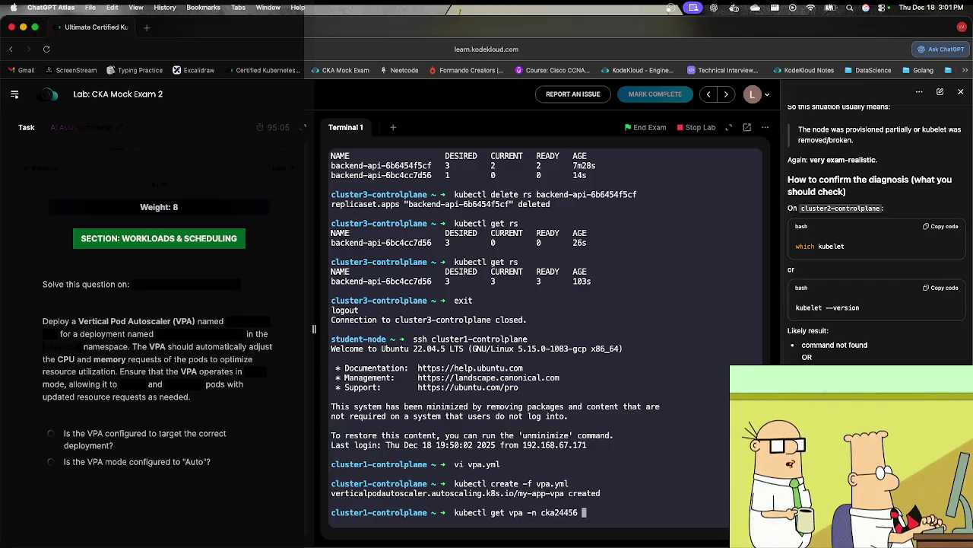
key(Return)
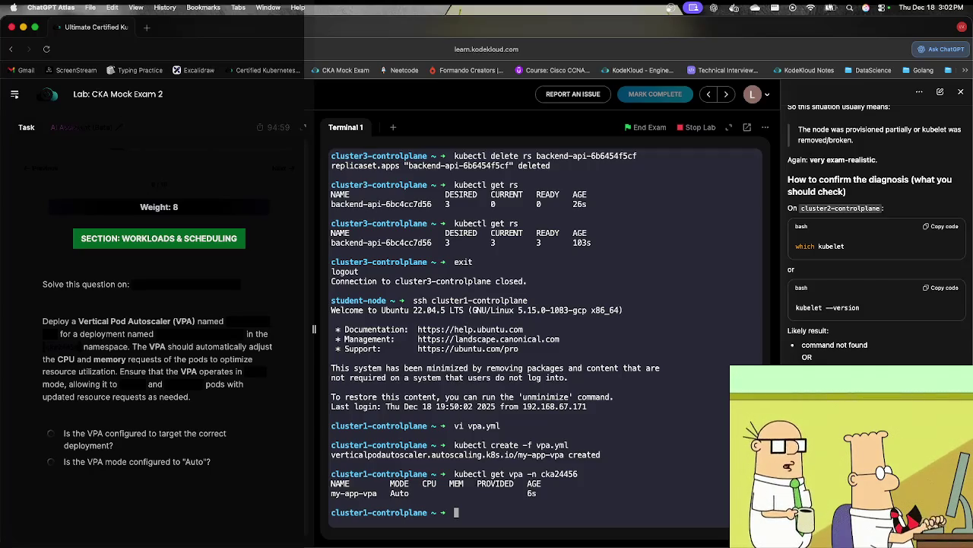
key(Up)
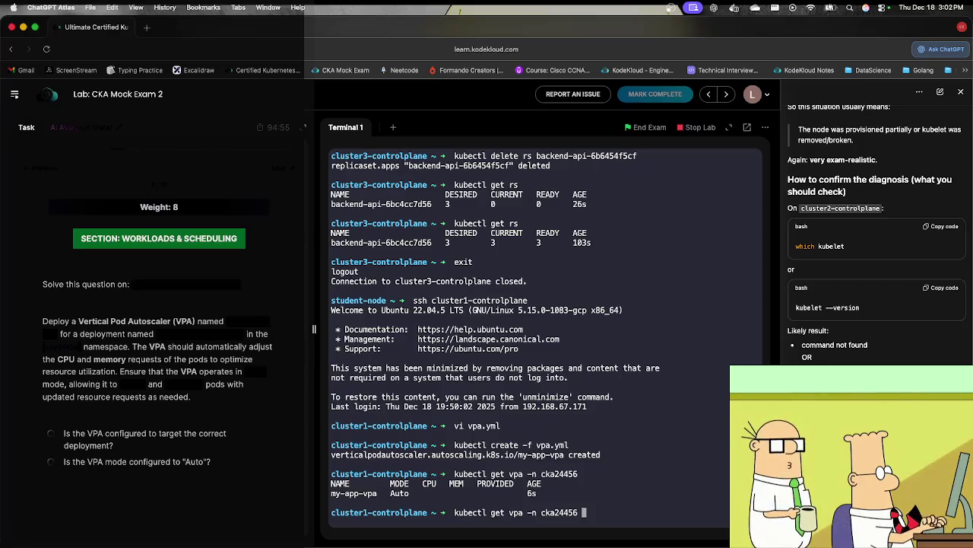
key(Return)
Step: Rename the VPA in vpa.yml to analytics-vpa and save the file
text(vi vpa.yml)
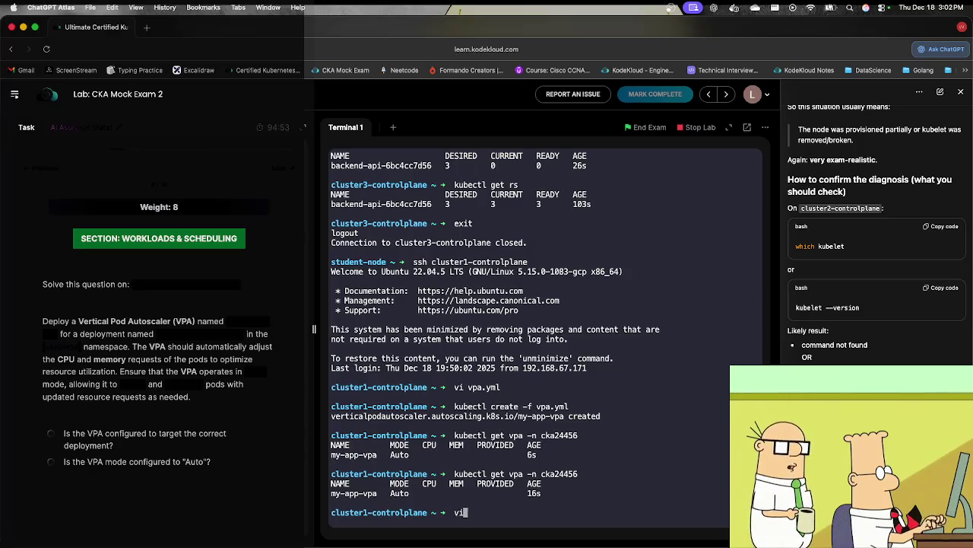
key(Return)
key(Down)
key(Down)
key(Down)
key(w)
key(w)
key(w)
key(e)
key(e)
key(e)
key(a)
key(BackSpace)
key(BackSpace)
key(BackSpace)
key(BackSpace)
key(BackSpace)
key(BackSpace)
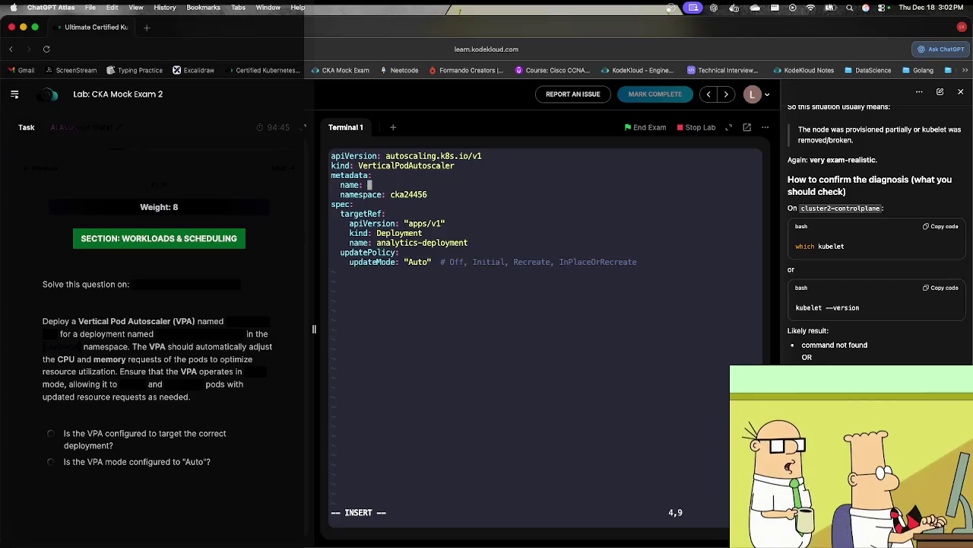
click(231, 322)
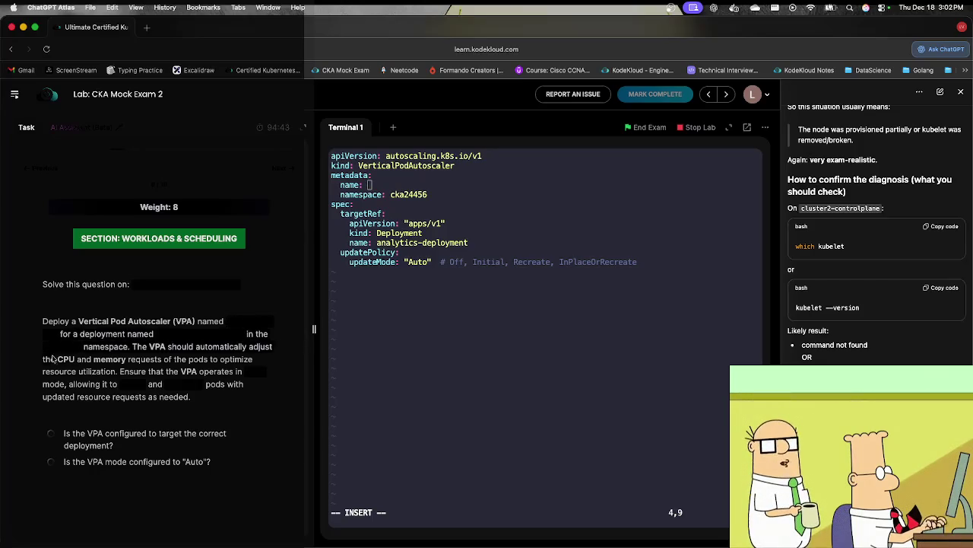
click(524, 279)
text(analytics-vpa)
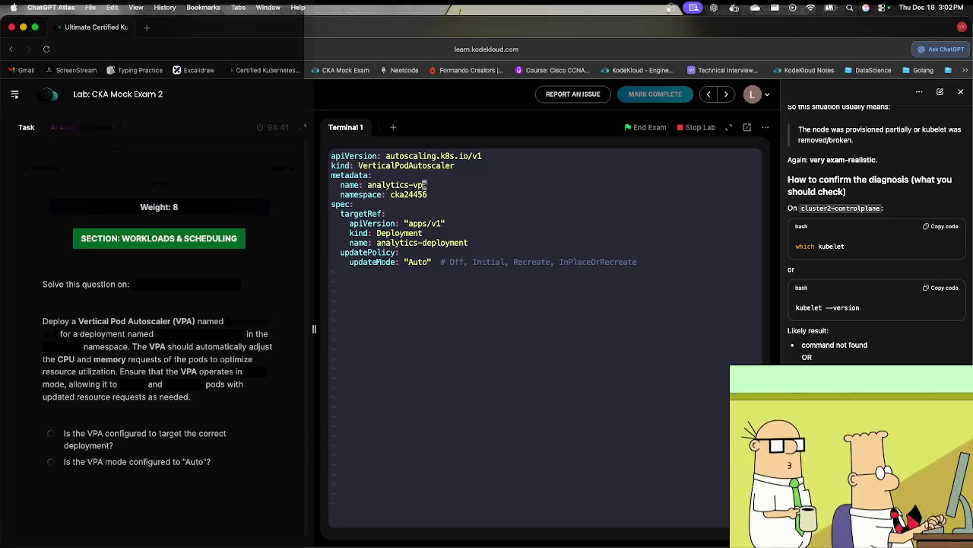
text(:wq)
key(Return)
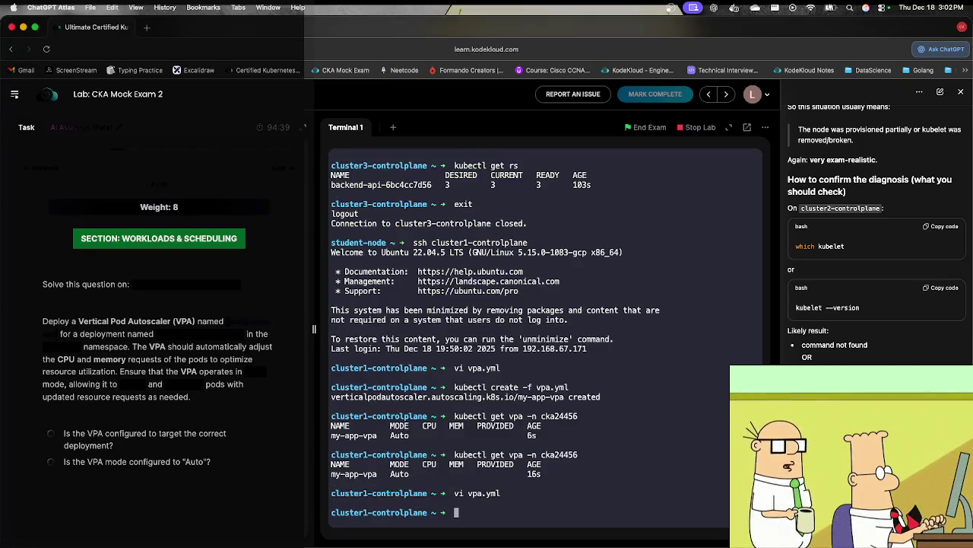
Step: Delete the old my-app-vpa autoscaler from namespace cka24456
key(Up)
key(Up)
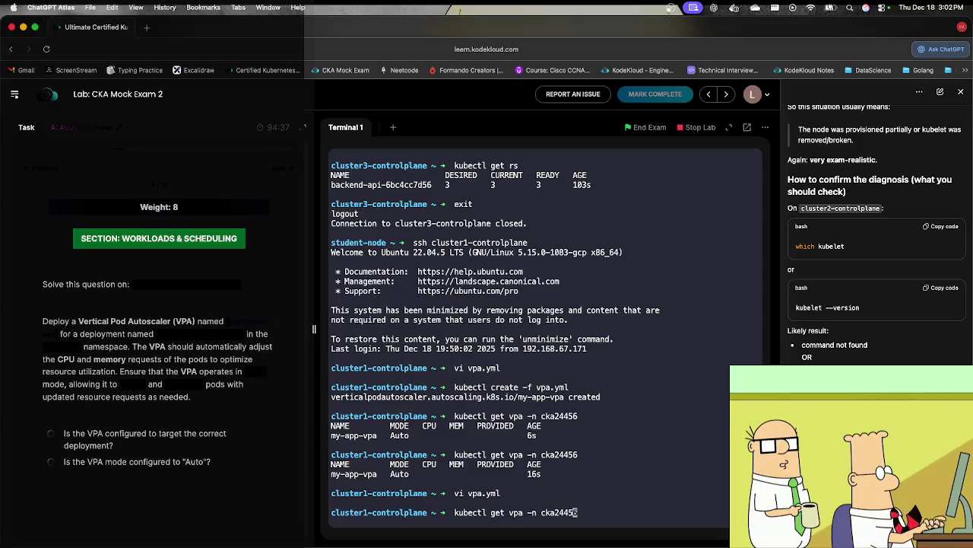
key(Left)
key(Left)
key(Left)
key(BackSpace)
key(BackSpace)
key(BackSpace)
text(delete)
key(Right)
key(Right)
key(Right)
key(Right)
key(Right)
text(my-app-vpa)
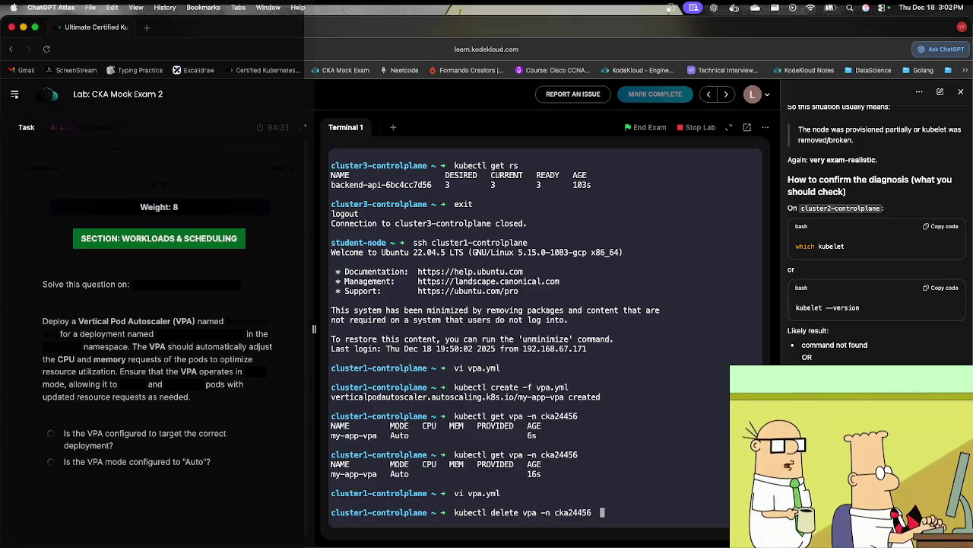
key(Return)
Step: Recreate the autoscaler from vpa.yml and verify analytics-vpa is listed in cka24456
key(Up)
key(Up)
key(Up)
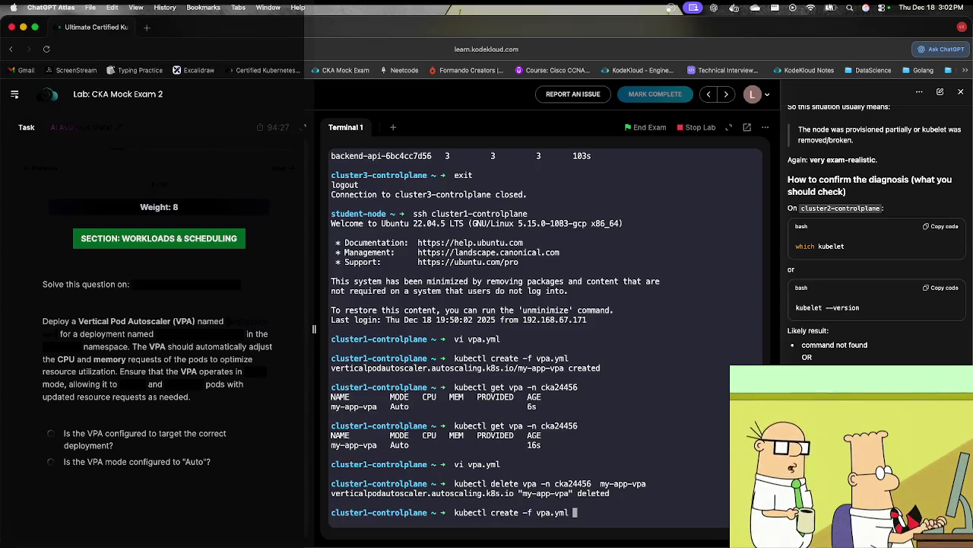
key(Return)
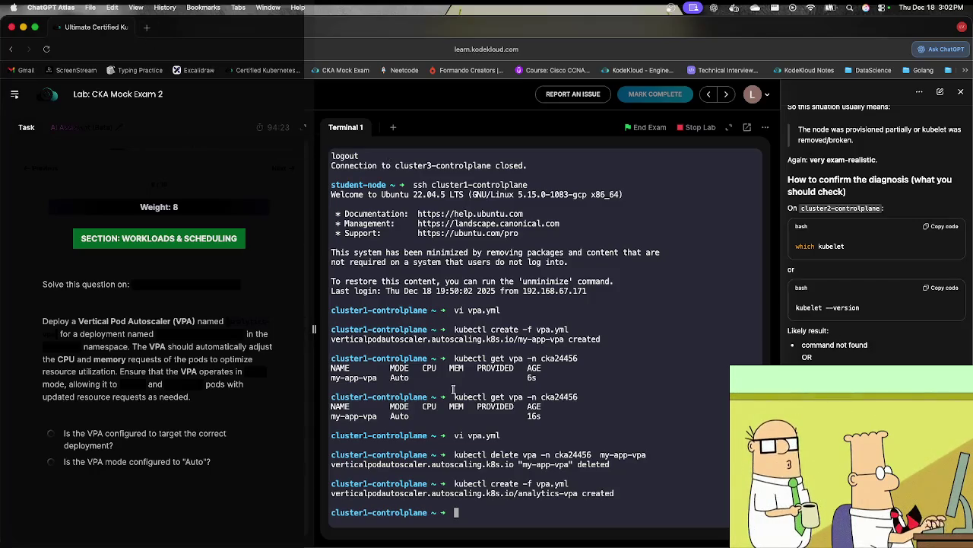
key(Up)
key(Up)
key(Up)
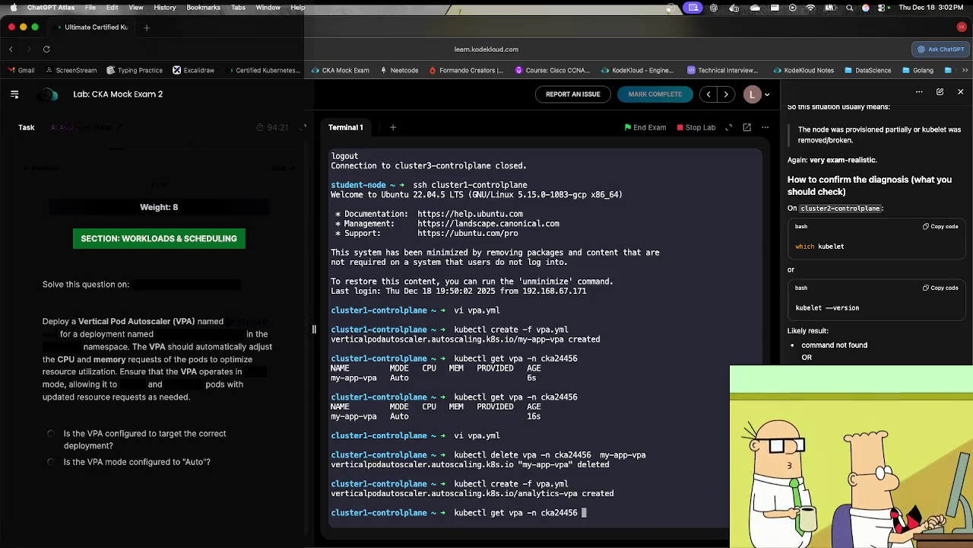
key(Return)
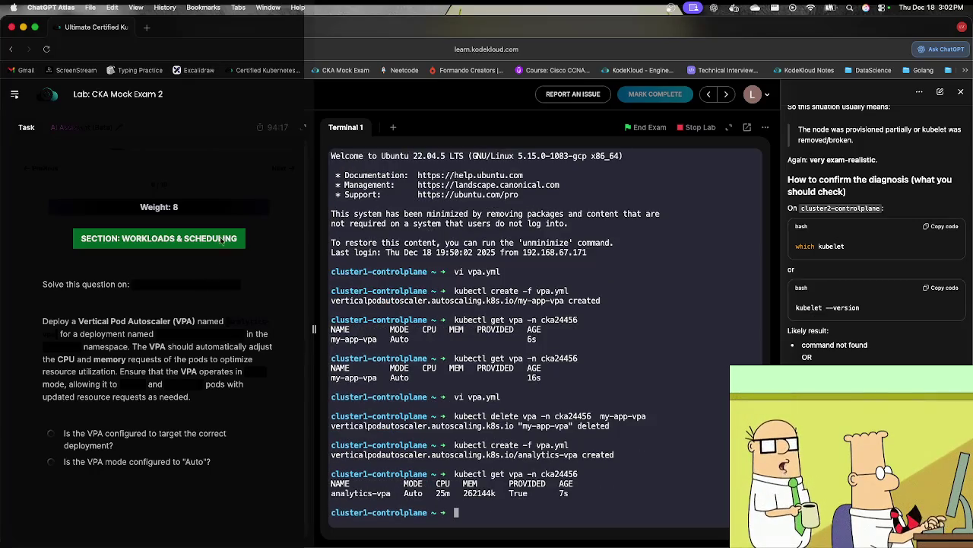
click(283, 171)
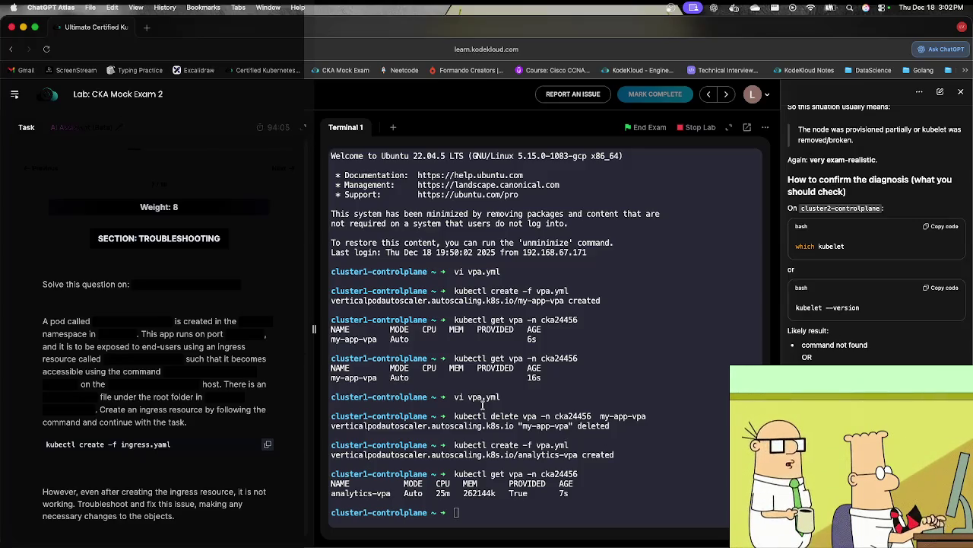
Step: Leave cluster1-controlplane and ssh into cluster4-controlplane
text(cd /root)
key(Return)
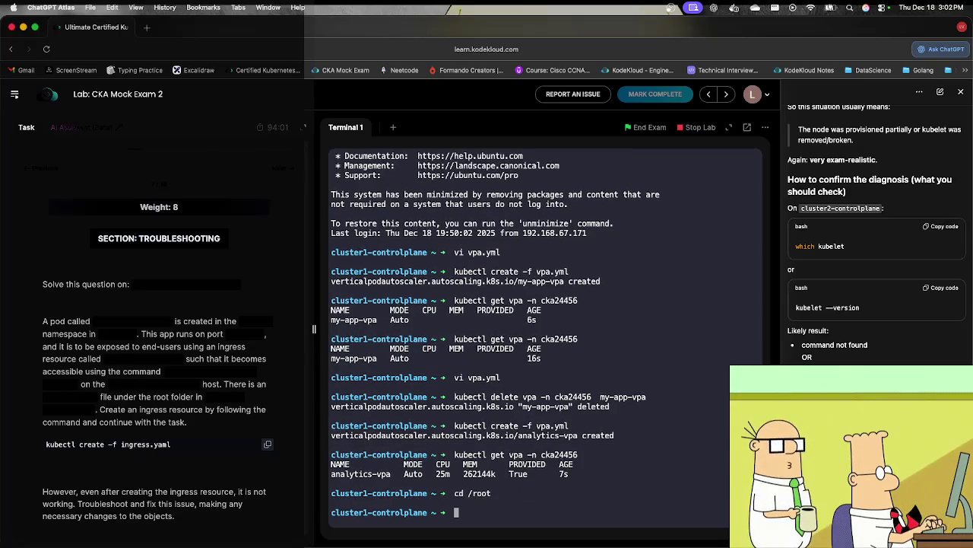
text(kube)
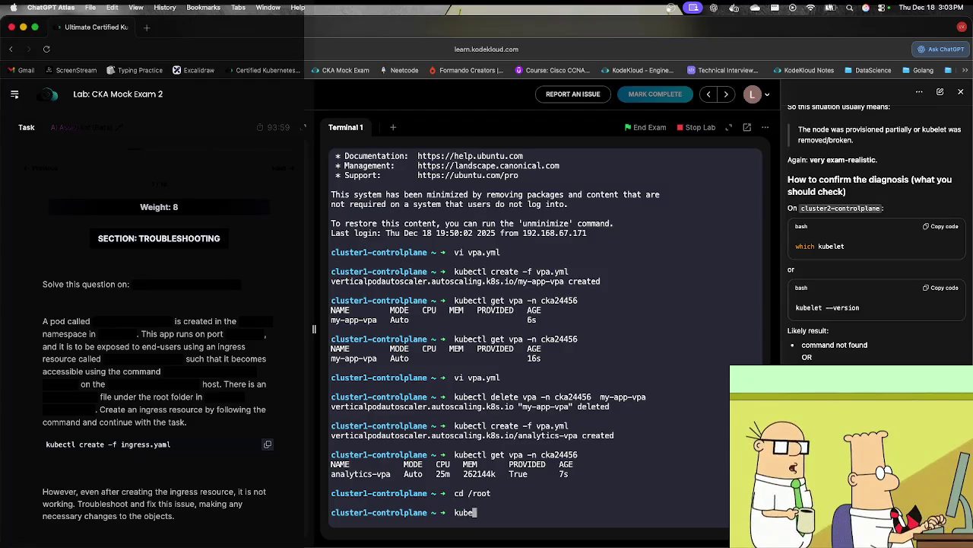
text(ctl c)
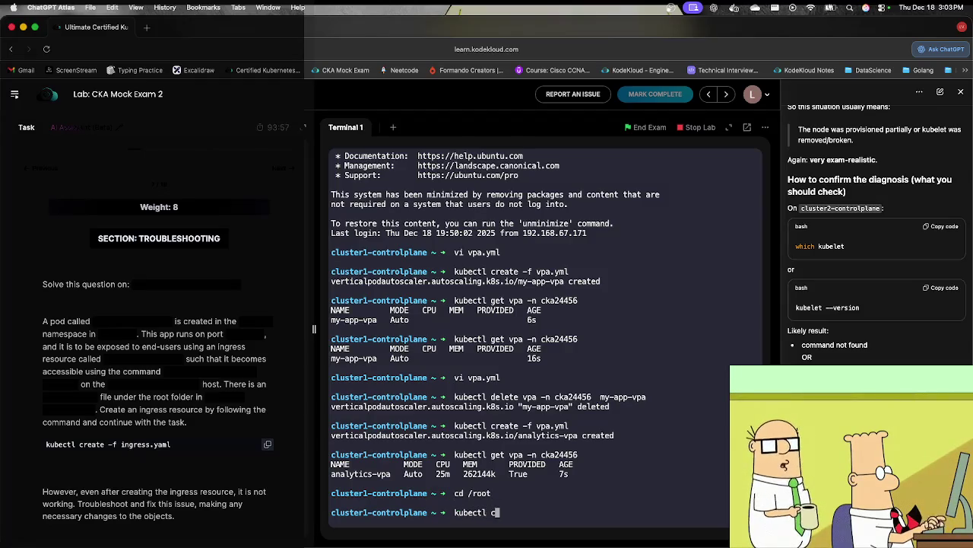
text(reate -f in)
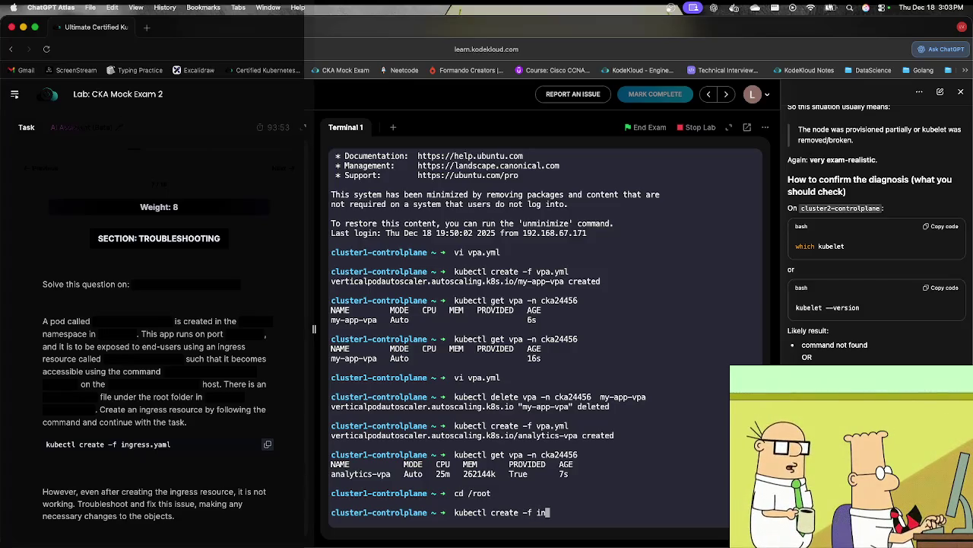
key(BackSpace)
key(BackSpace)
key(BackSpace)
key(BackSpace)
key(BackSpace)
key(BackSpace)
text(exit)
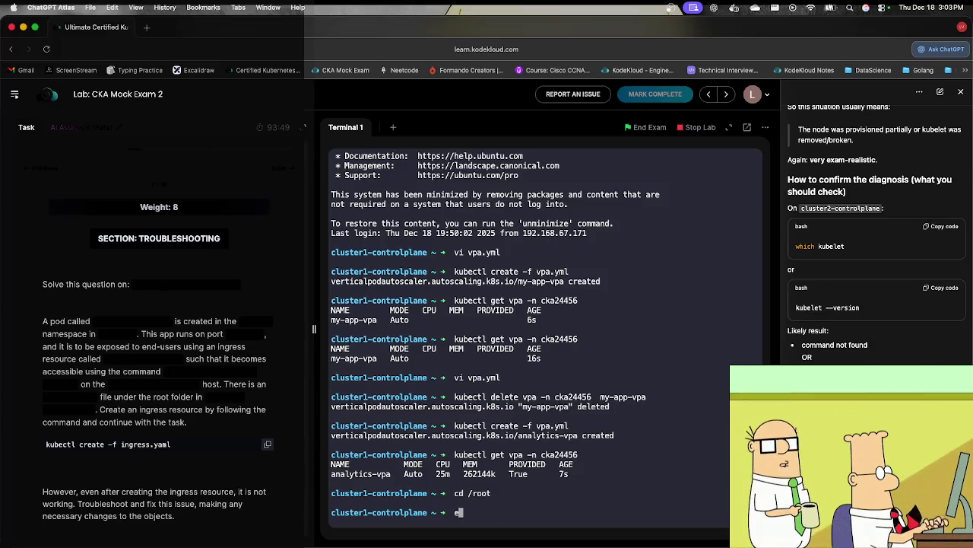
key(Return)
key(Up)
key(Left)
key(Left)
key(Left)
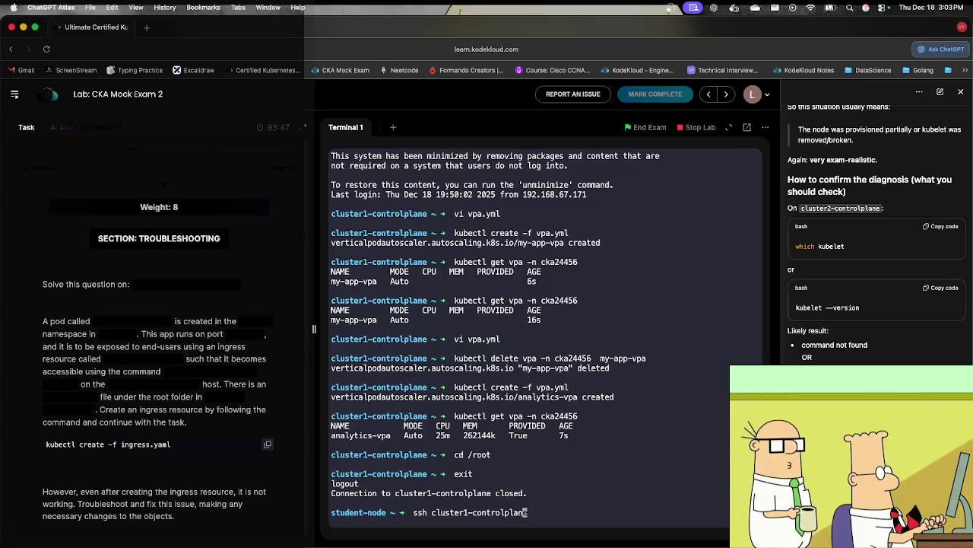
key(BackSpace)
text(4)
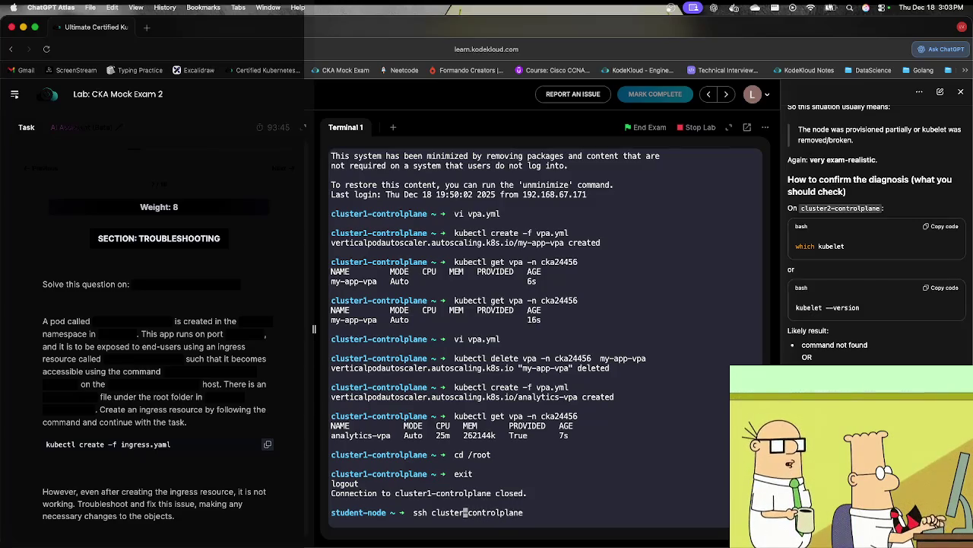
key(Return)
Step: In /root, create the ingress from ingress.yaml, then clear the terminal
text(cluster4-controlplane ~ → c)
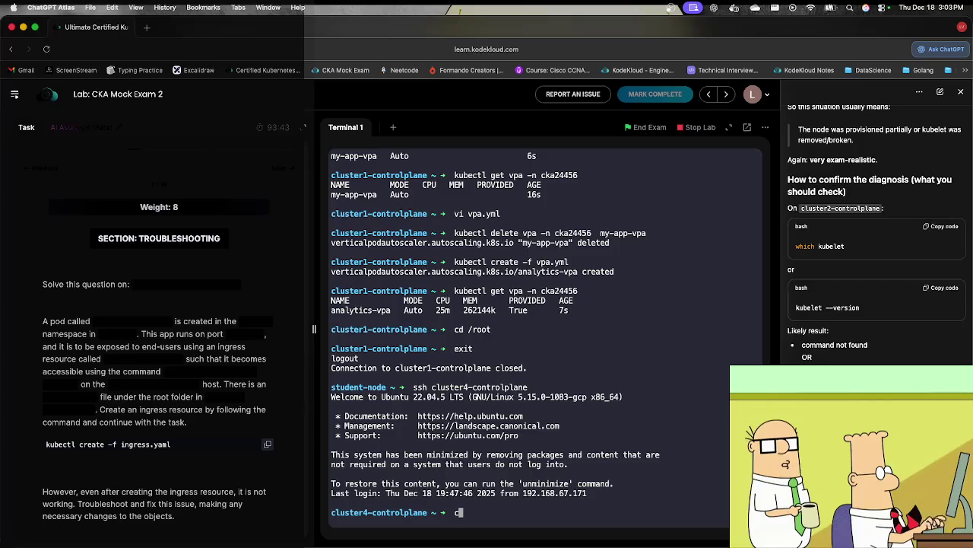
text(d /root)
key(Return)
text(ls)
key(Return)
text(kubectl )
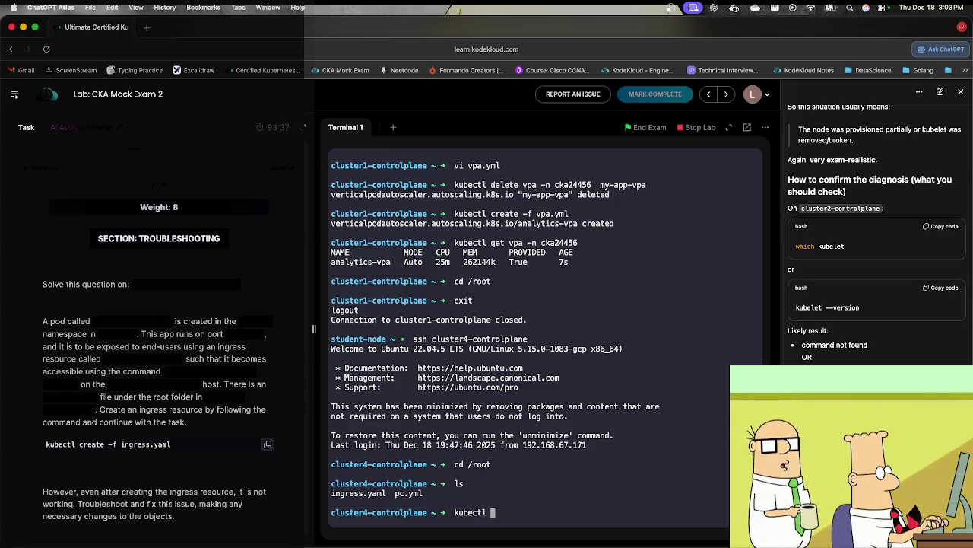
text(c)
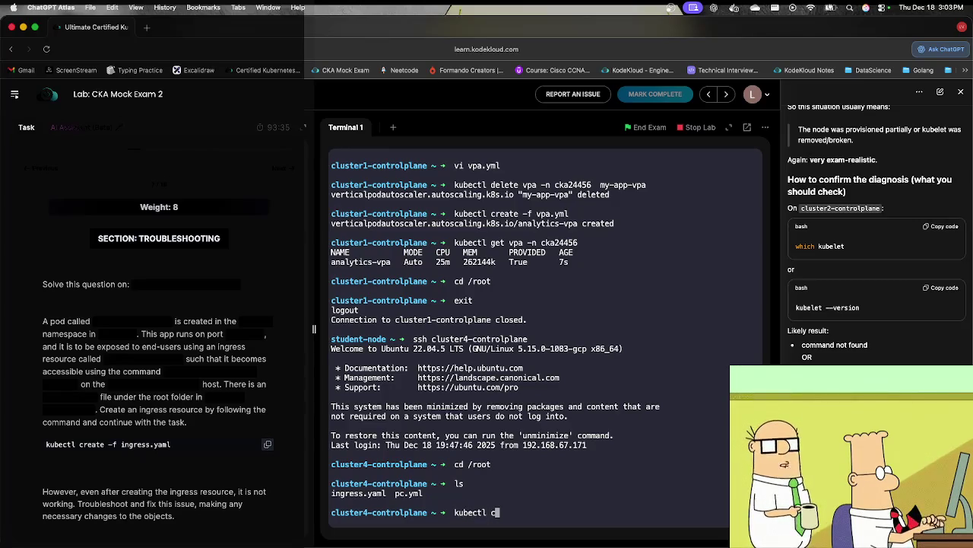
text(reate -f in)
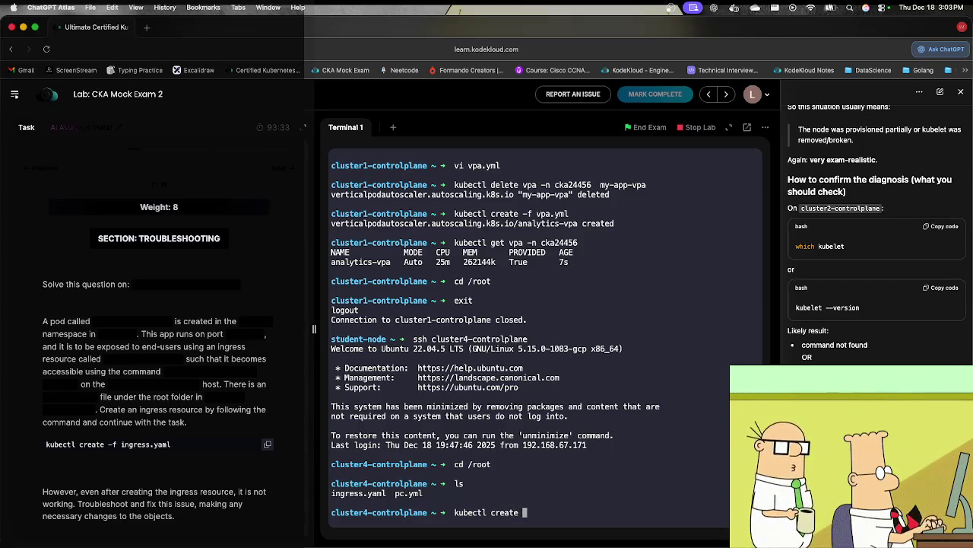
key(Tab)
key(Return)
text(clear)
key(Return)
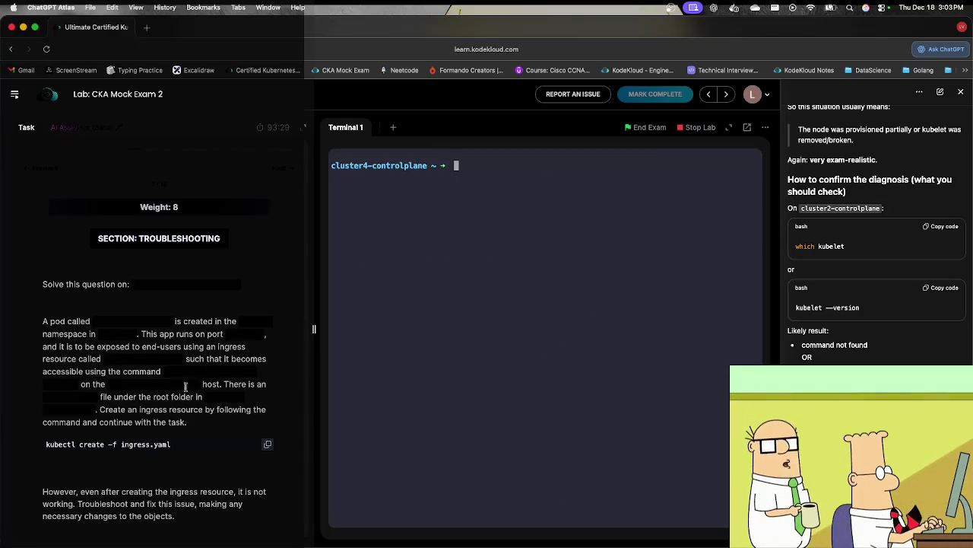
Step: Run the task's curl check against kodekloud-pink.app, which returns 503
click(168, 373)
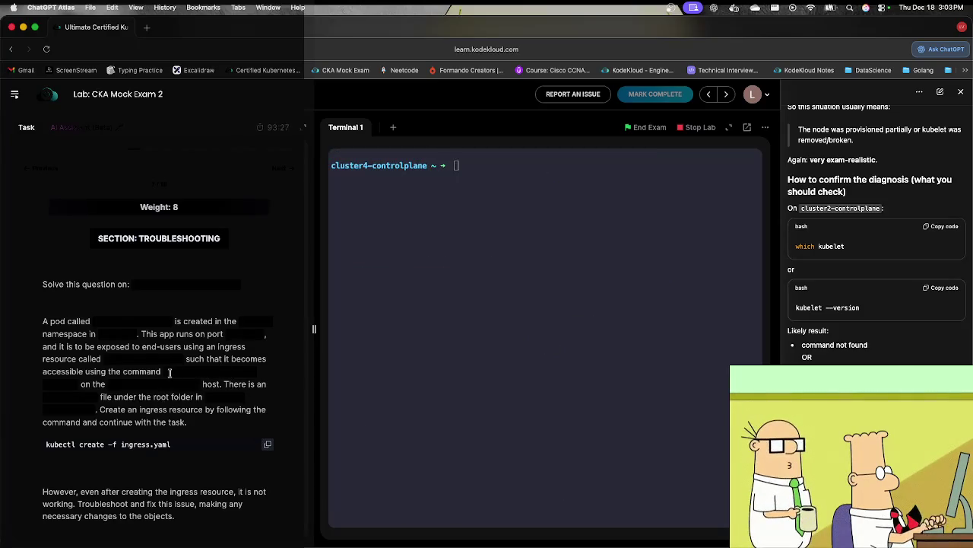
click(434, 301)
text(curl http://kodekloud-pink.app)
key(Return)
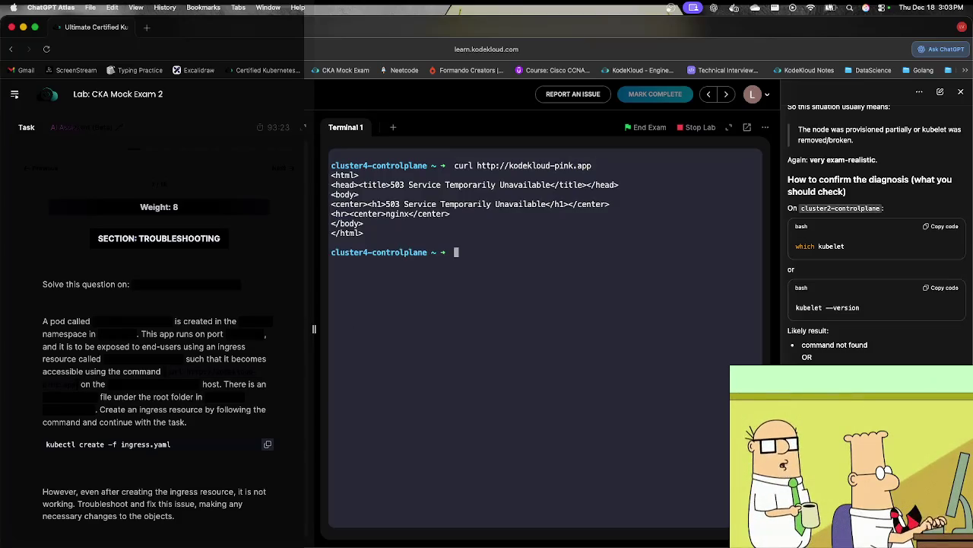
Step: List services and ingresses, then describe pink-svc-cka16-trb to find UDP port 5000
text(k)
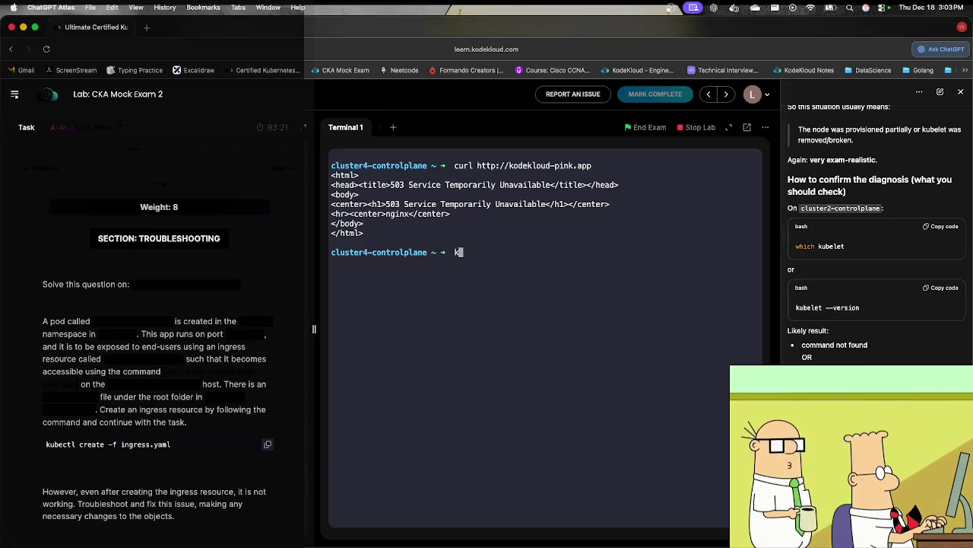
text(ubectl get svc)
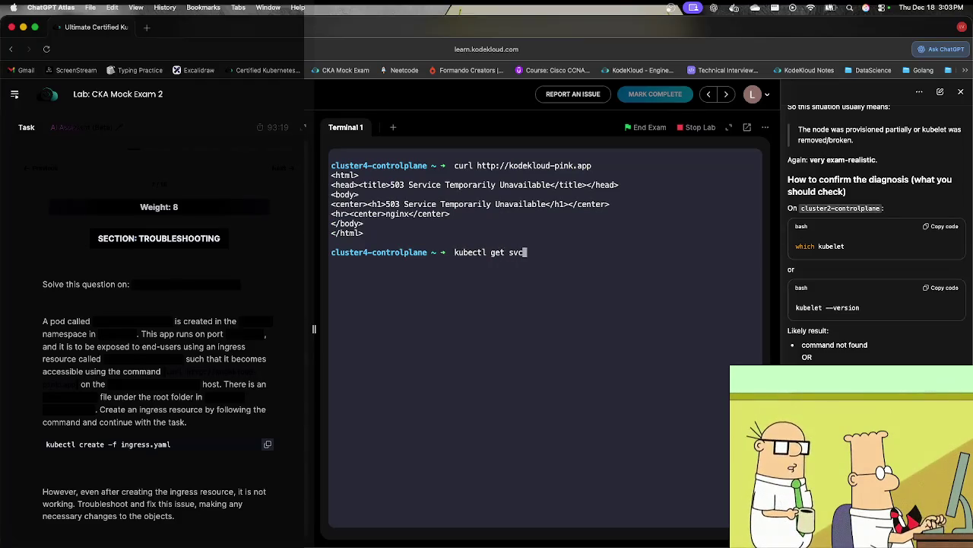
key(Return)
text(kubectl)
key(BackSpace)
key(BackSpace)
key(BackSpace)
text(bectl)
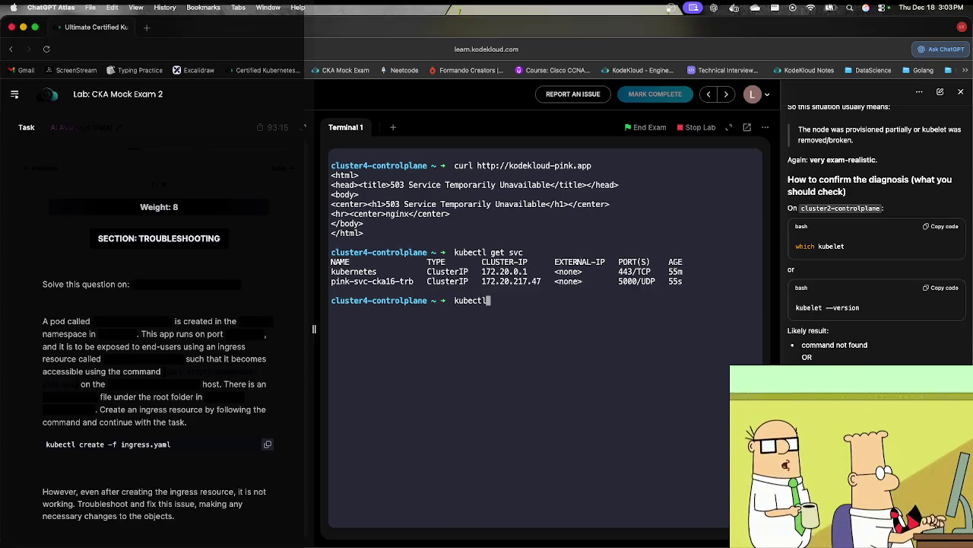
text( get ingress)
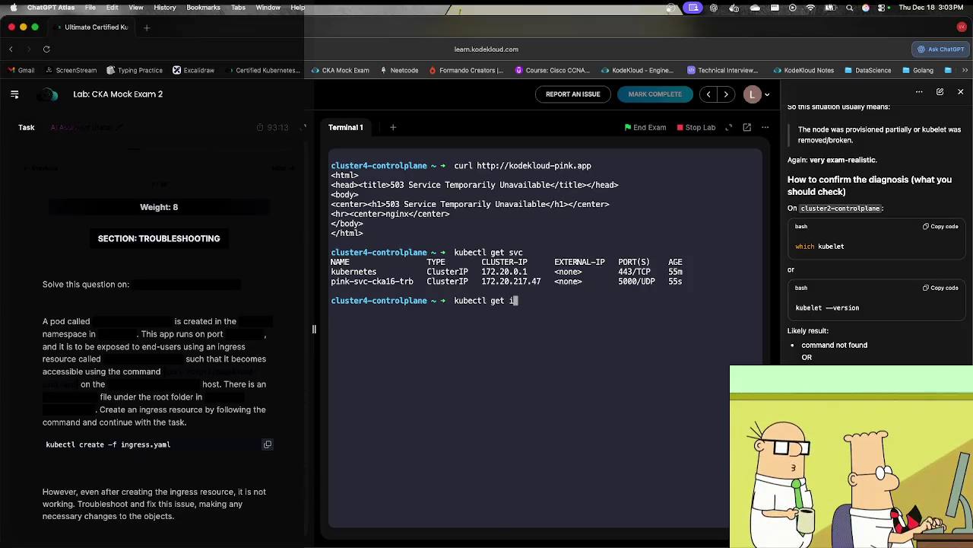
key(Return)
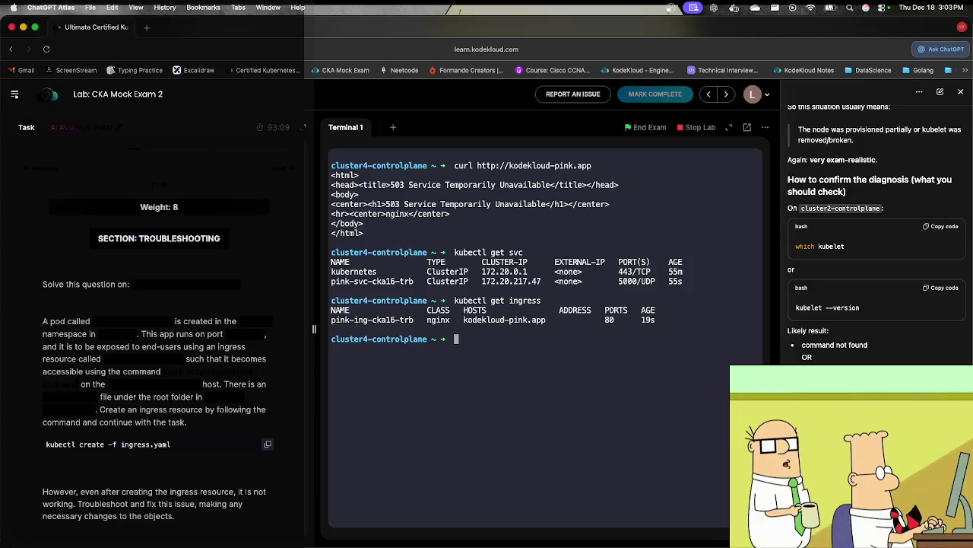
text(kubectl)
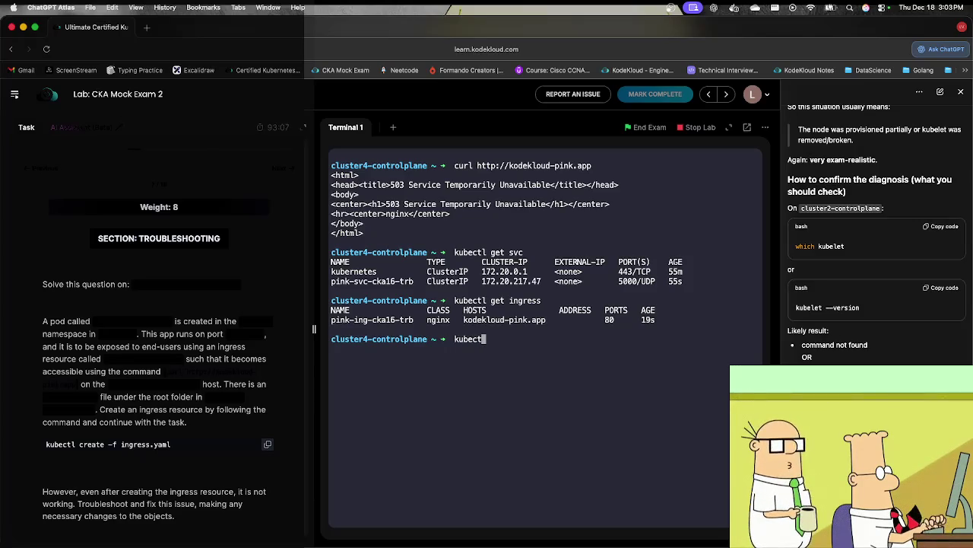
text( desc)
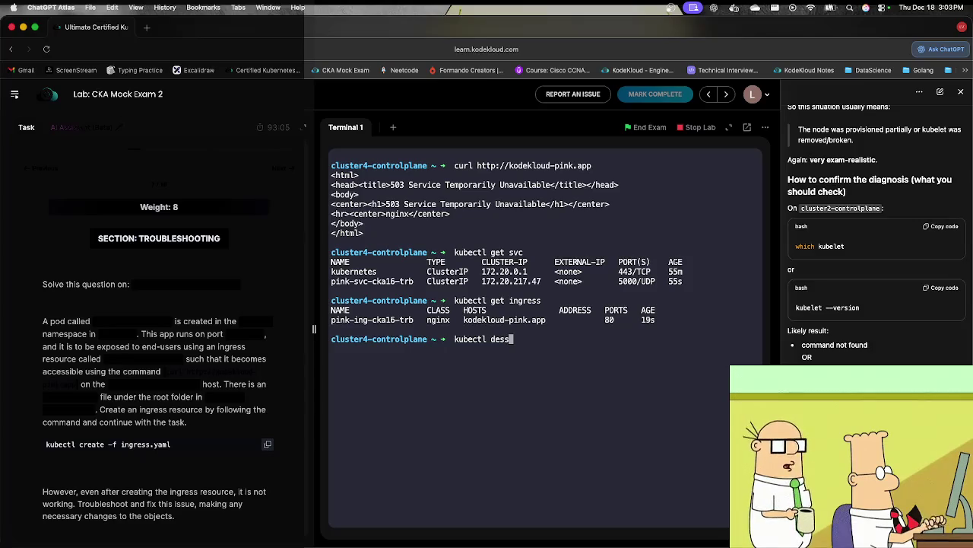
text(ribe svc p)
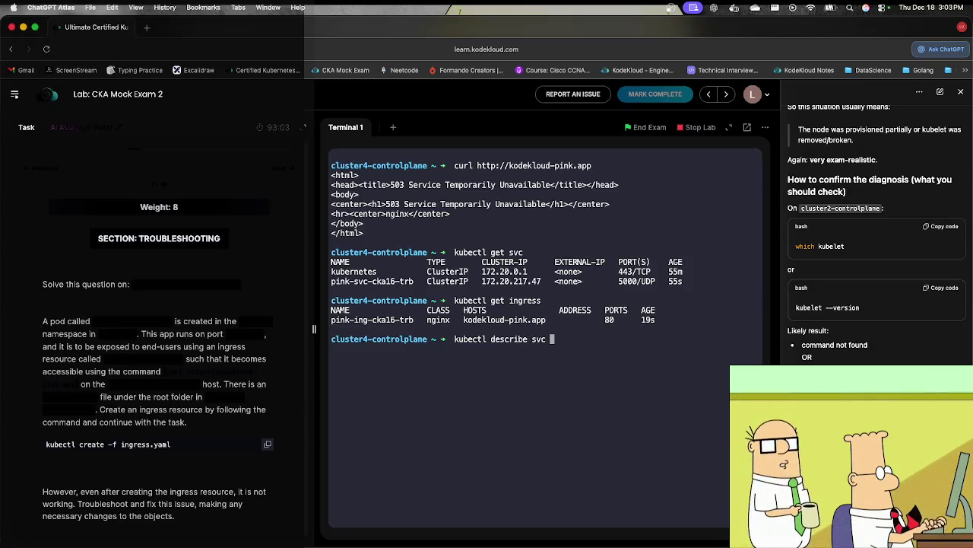
key(Tab)
key(Return)
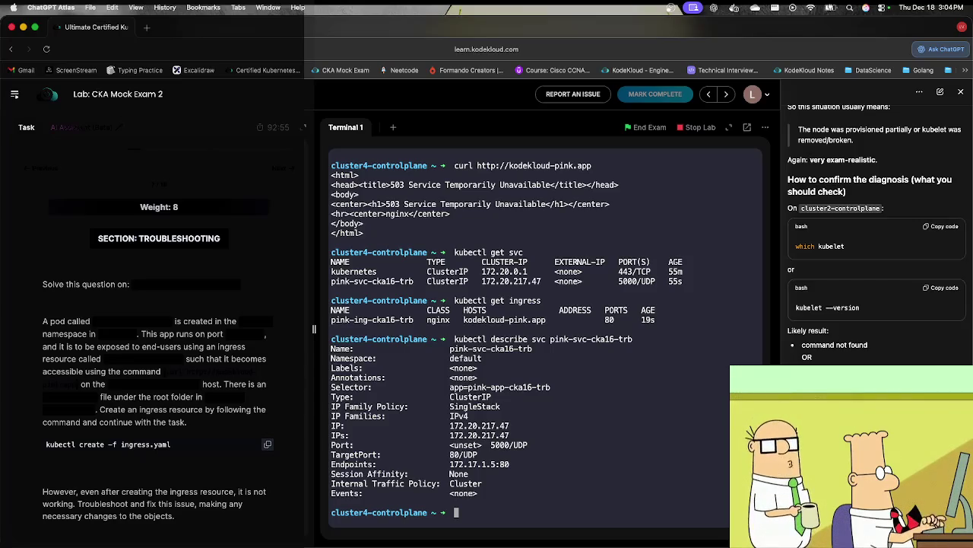
Step: Recall the describe command and strip the verb to reuse it for editing
key(Up)
key(Left)
key(Left)
key(Left)
key(Right)
key(Right)
key(Right)
scroll(162, 394, down, 2)
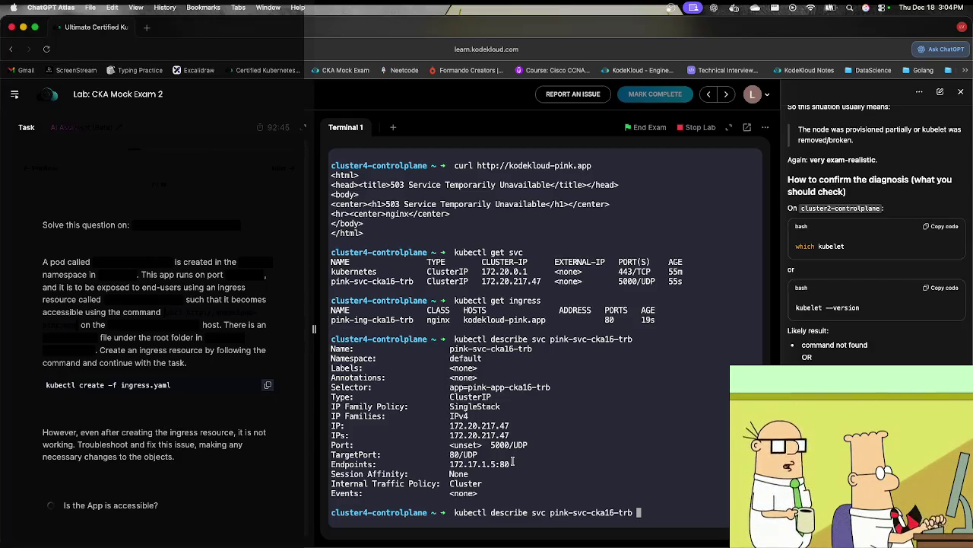
key(Left)
key(Left)
key(Left)
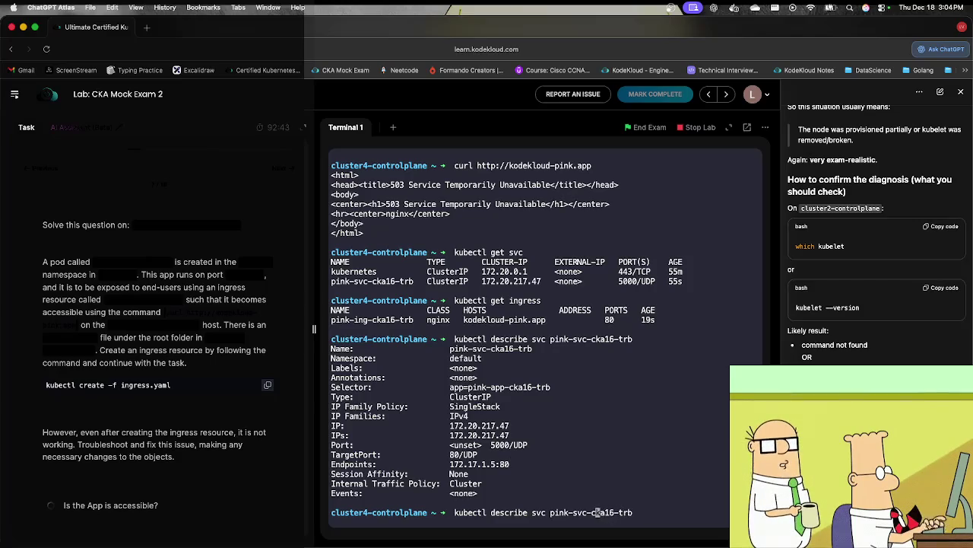
key(Left)
key(Left)
key(Left)
key(BackSpace)
key(BackSpace)
key(BackSpace)
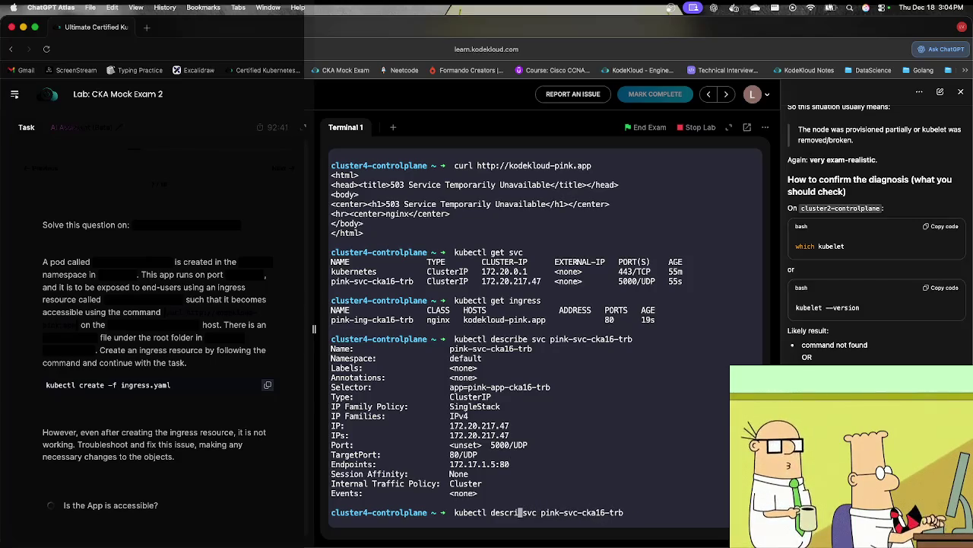
key(BackSpace)
key(BackSpace)
key(BackSpace)
Step: Edit service pink-svc-cka16-trb, changing its protocol from UDP to TCP, and save
text(edit)
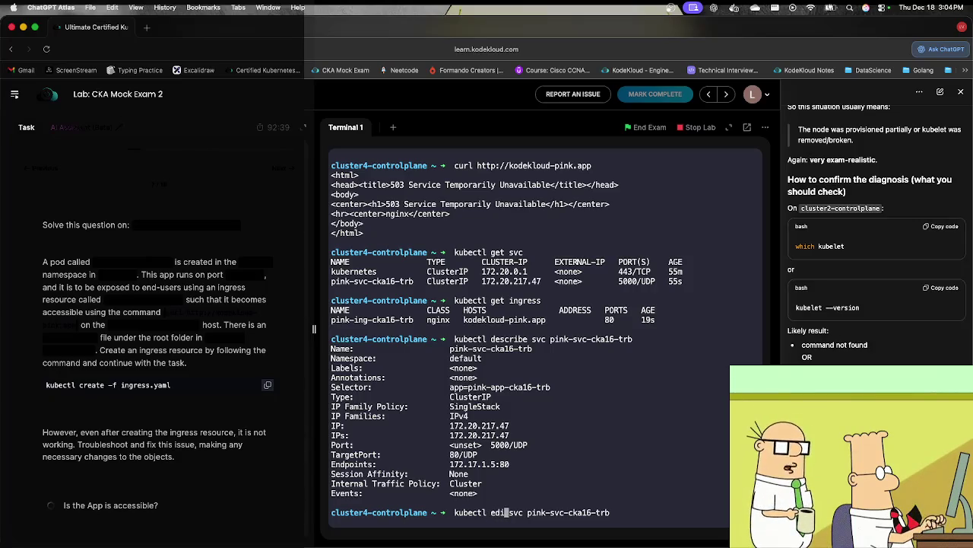
key(Return)
key(Down)
key(Down)
key(Down)
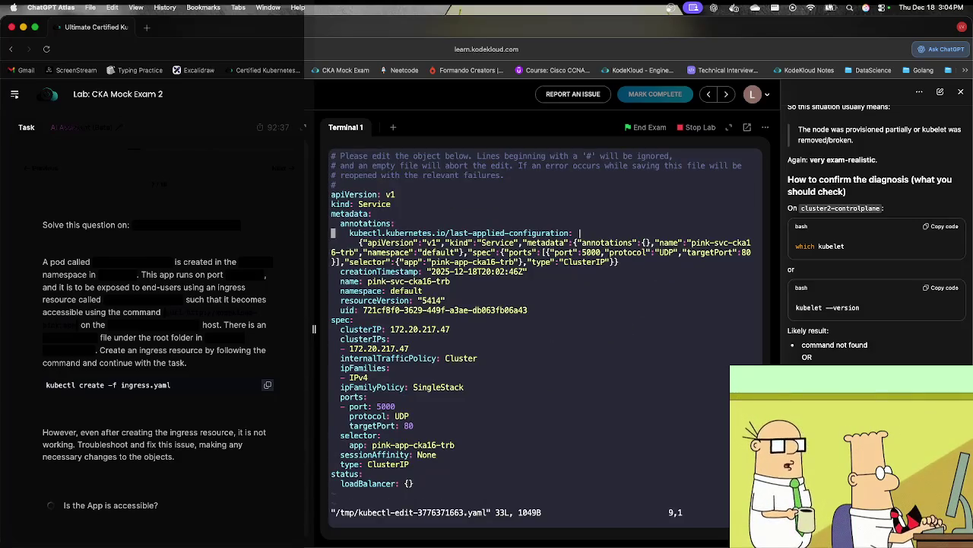
key(Down)
key(Down)
key(Down)
key(Right)
key(Right)
key(Right)
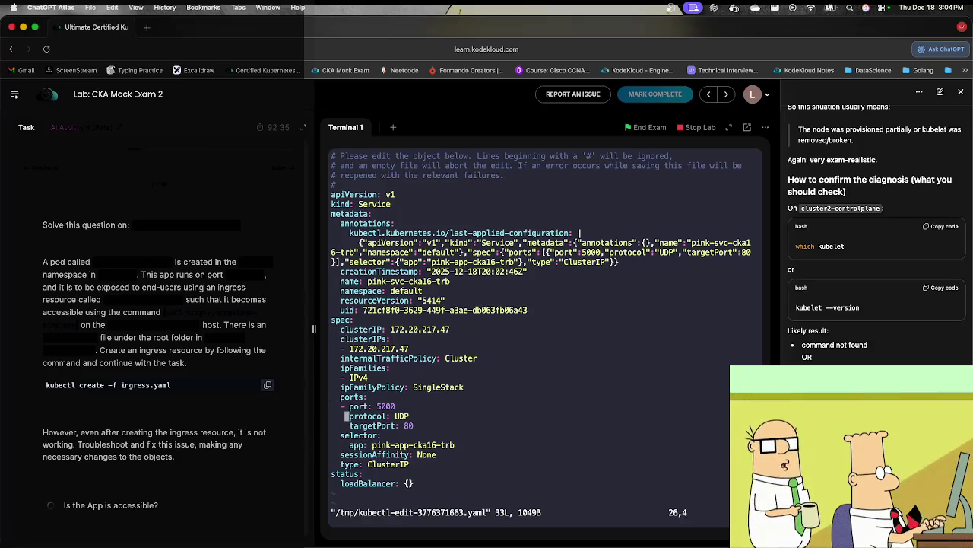
key(Right)
key(Right)
key(Right)
key(i)
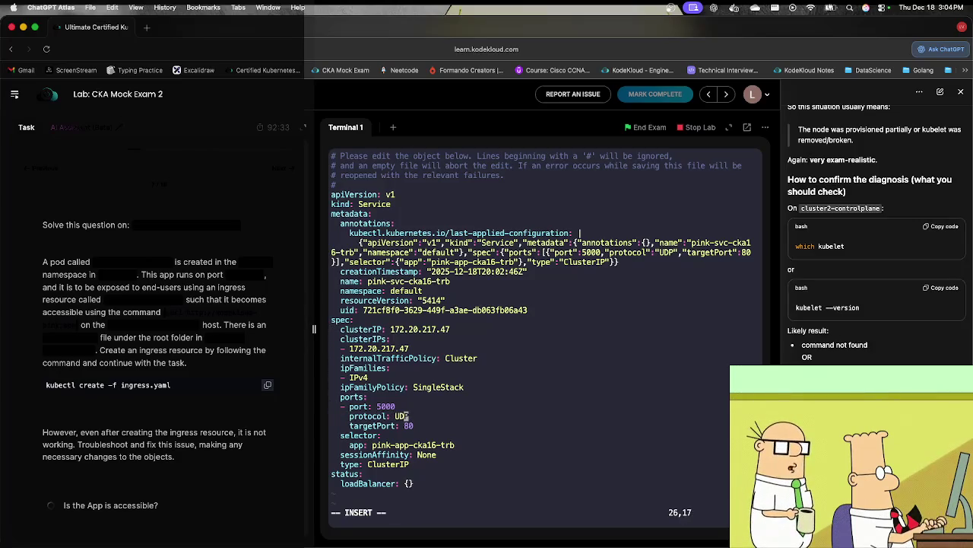
key(BackSpace)
key(BackSpace)
text(TCP)
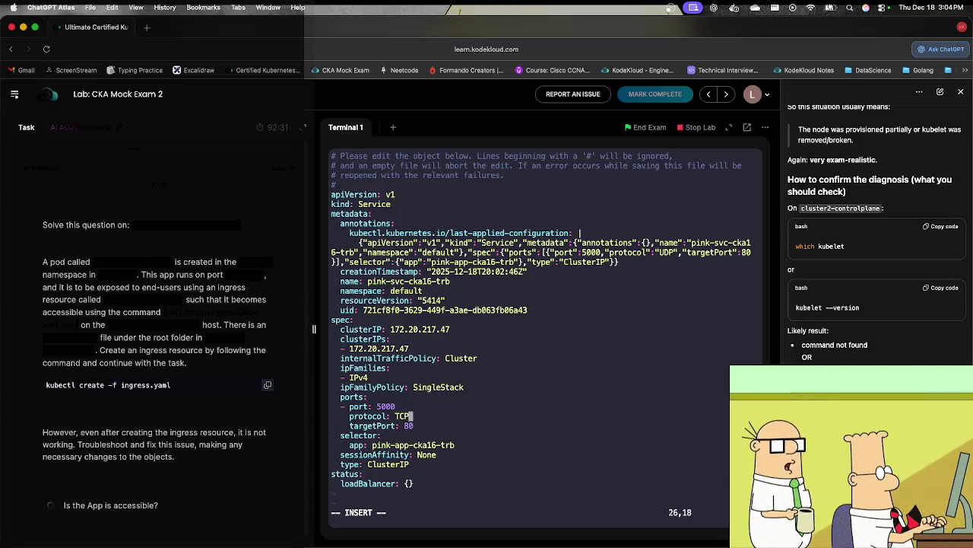
key(Escape)
text(:wq)
key(Return)
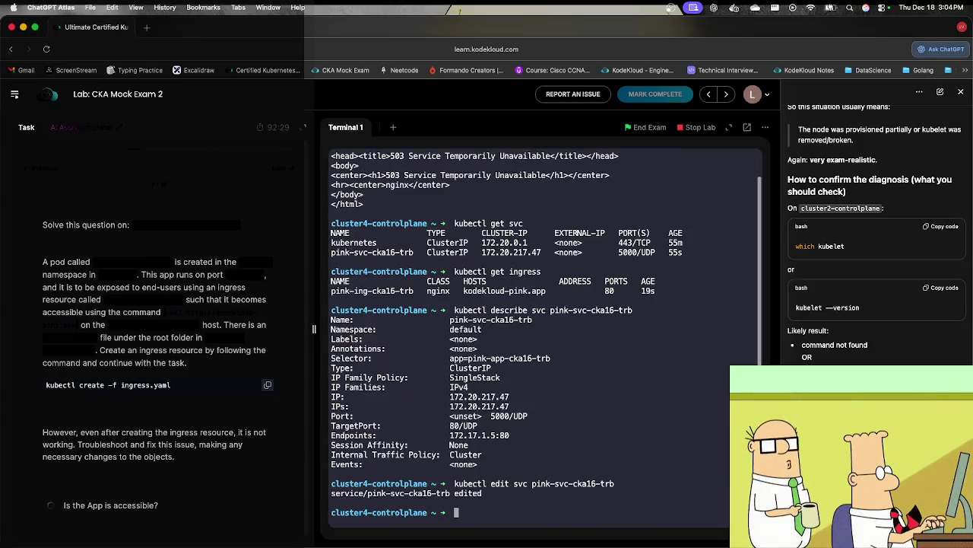
Step: Rerun the curl test against kodekloud-pink.app several times; it still returns 503
key(Up)
key(Up)
key(Up)
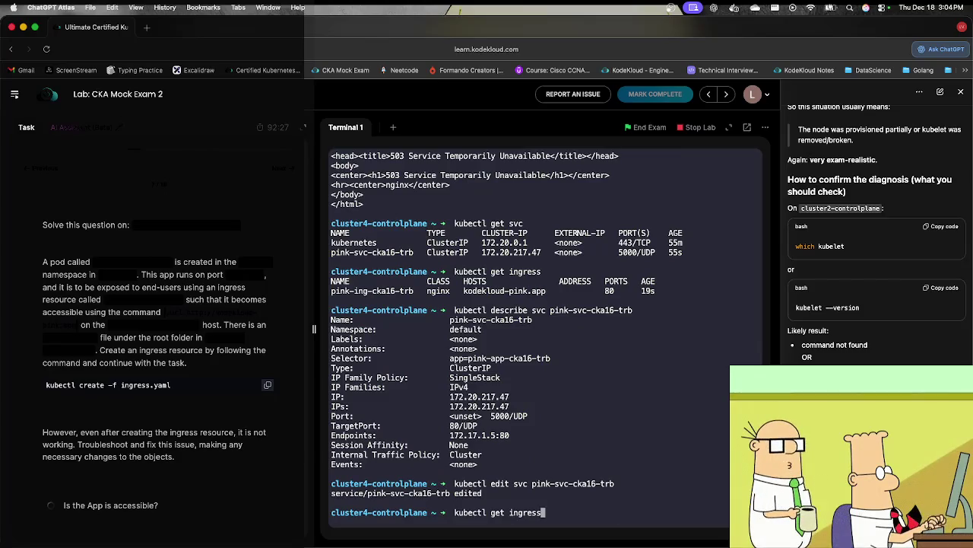
key(Up)
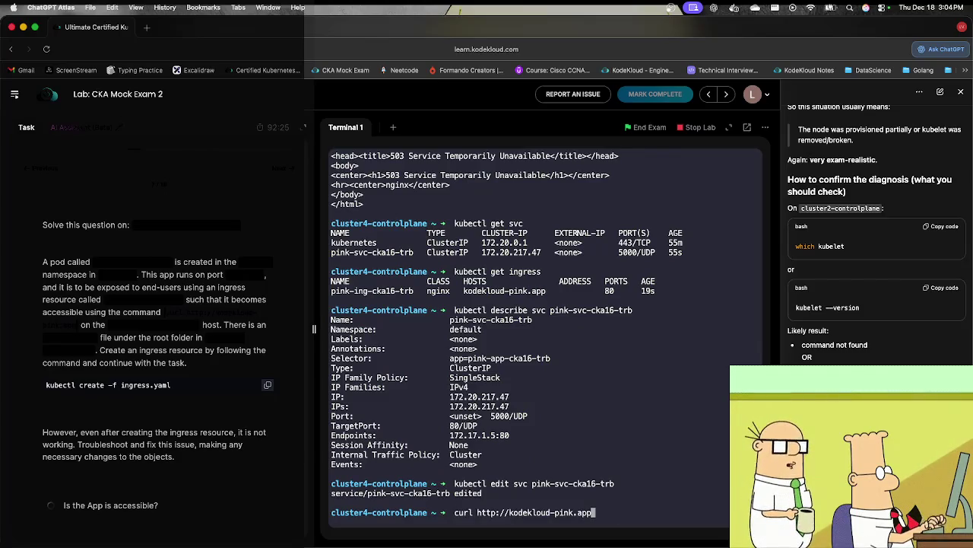
key(Return)
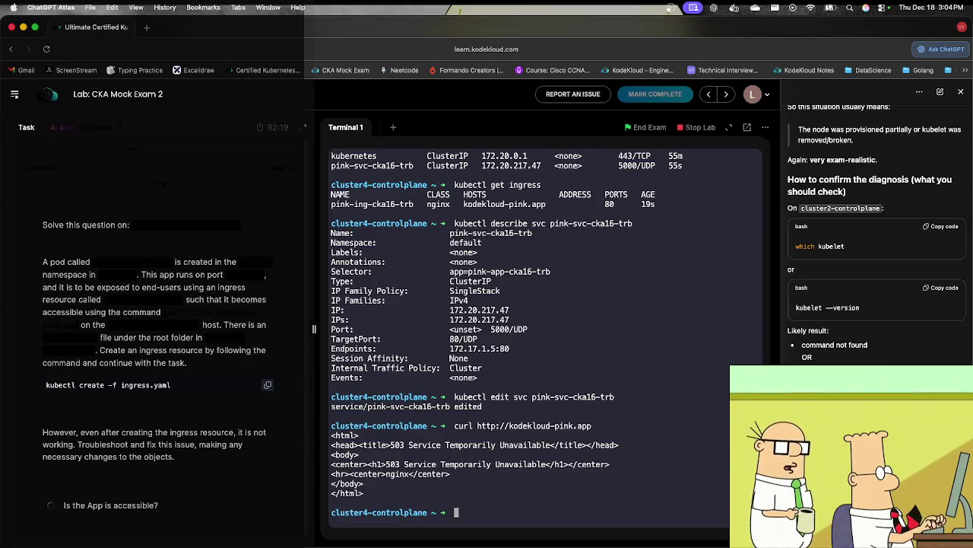
key(Up)
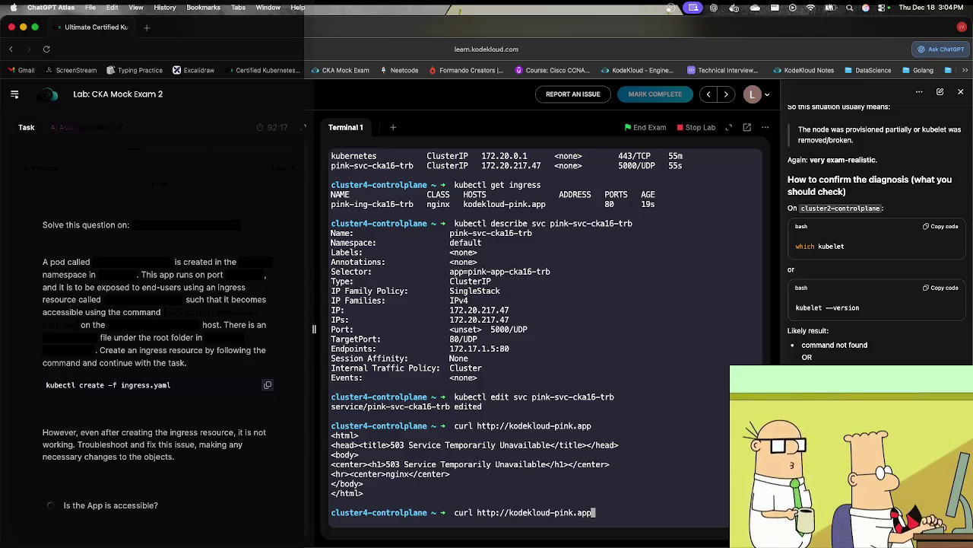
key(Return)
key(Up)
key(Return)
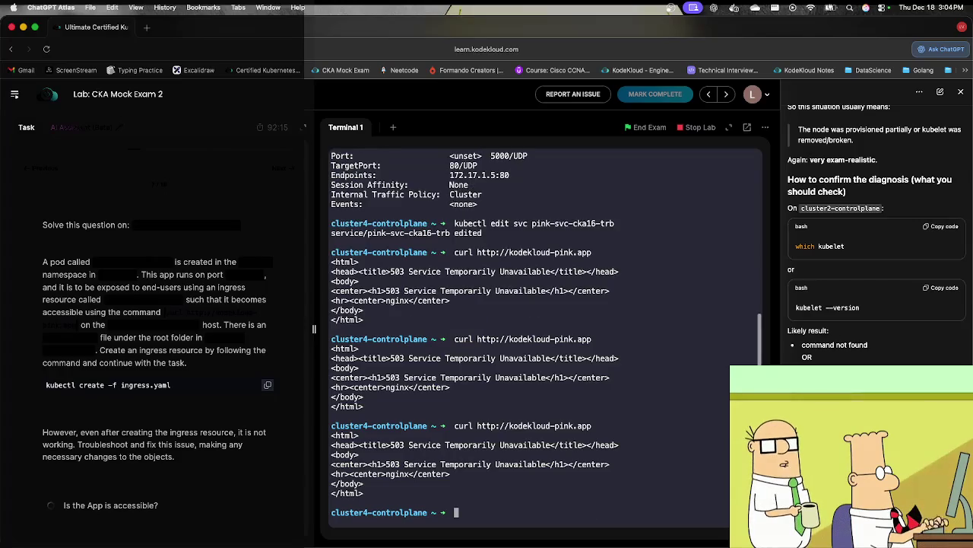
key(Up)
key(Return)
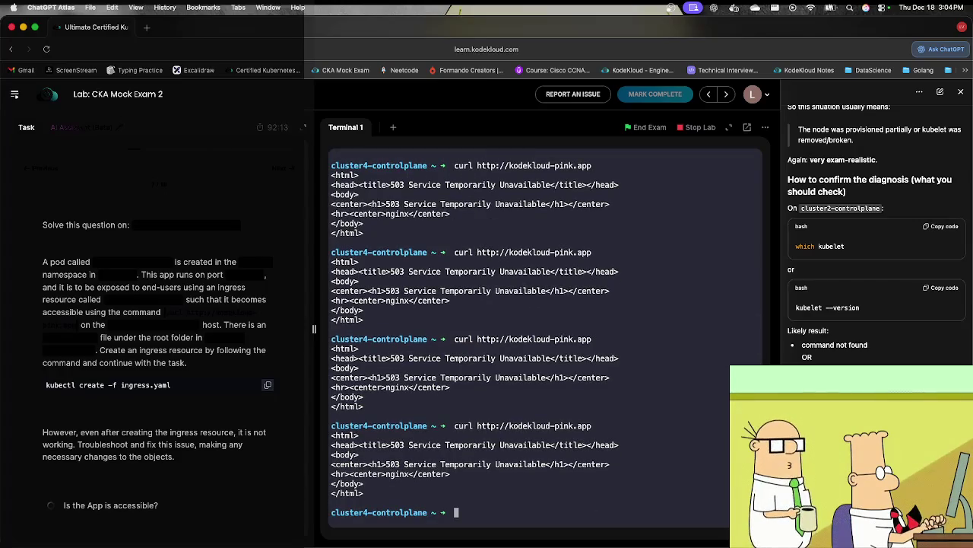
key(Up)
key(Up)
key(Up)
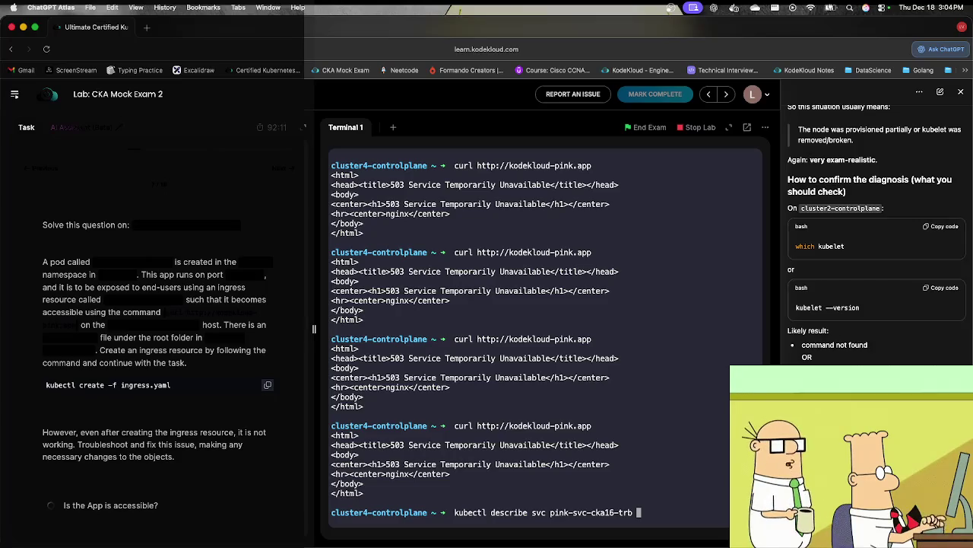
Step: Confirm pink-svc-cka16-trb now shows 5000/TCP and rerun curl, still getting 503
key(Return)
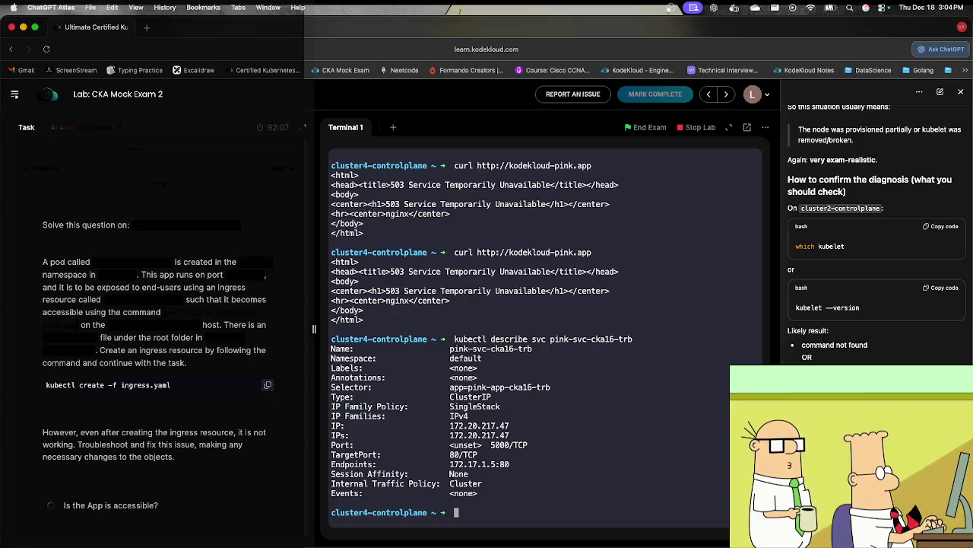
key(Up)
key(Up)
key(Return)
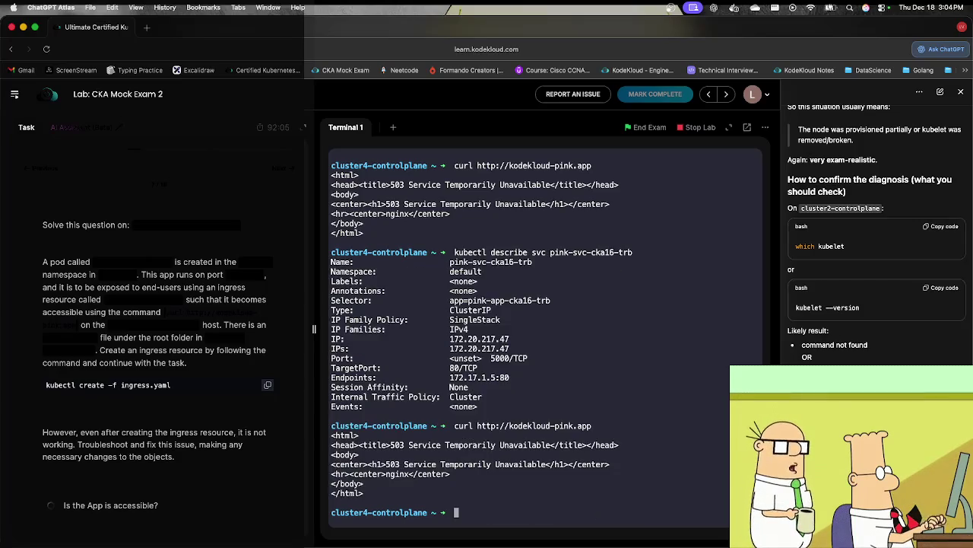
Step: List the ingress resources and start a kubectl edit on the pink ingress
key(Up)
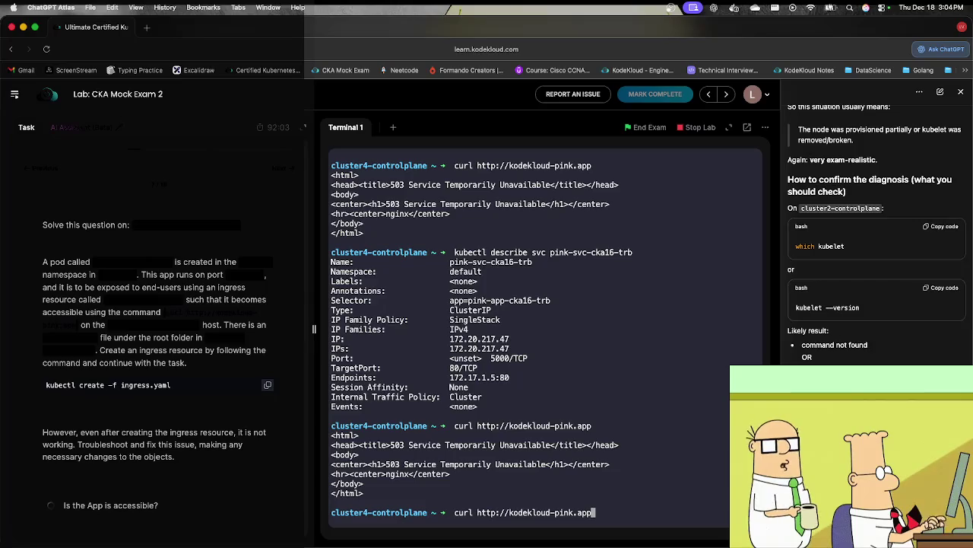
key(Up)
key(Up)
key(Up)
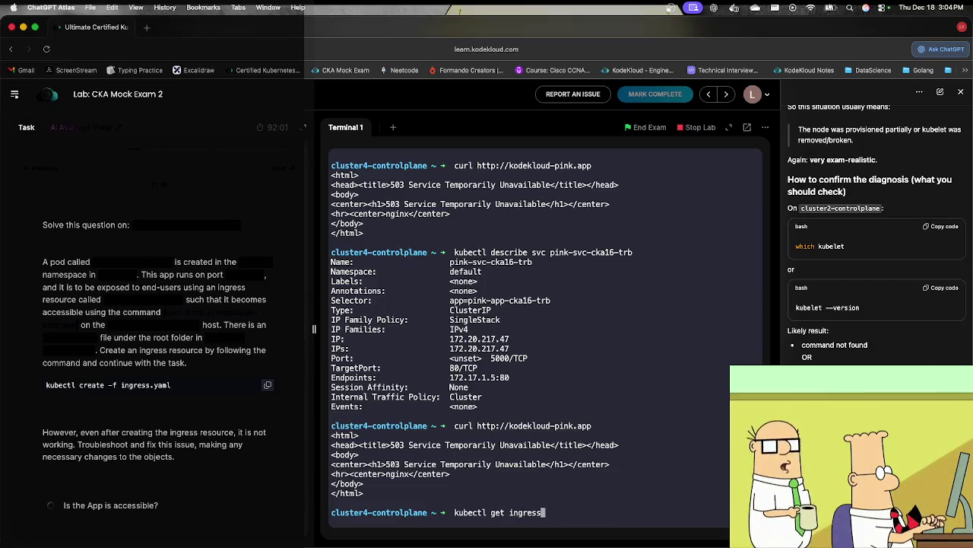
key(Return)
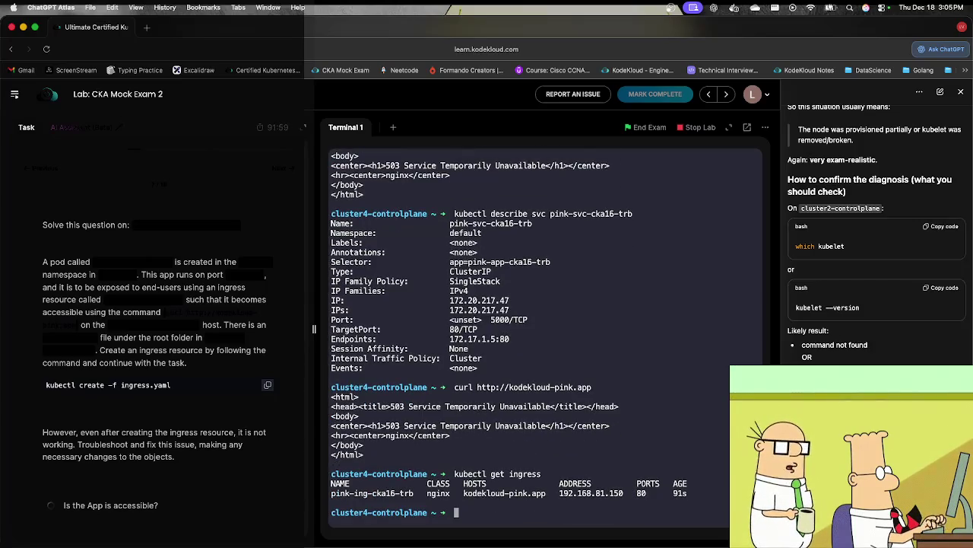
text(kubec)
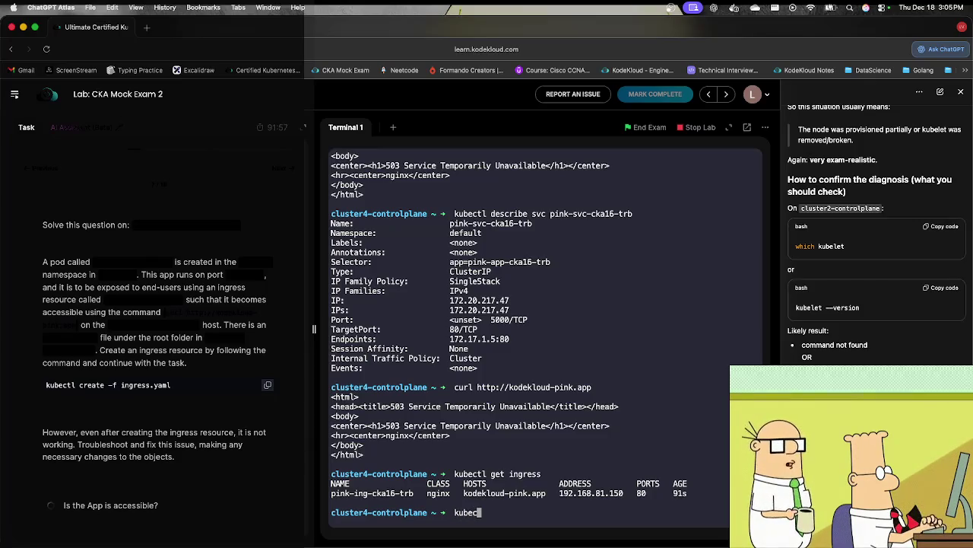
text(tl )
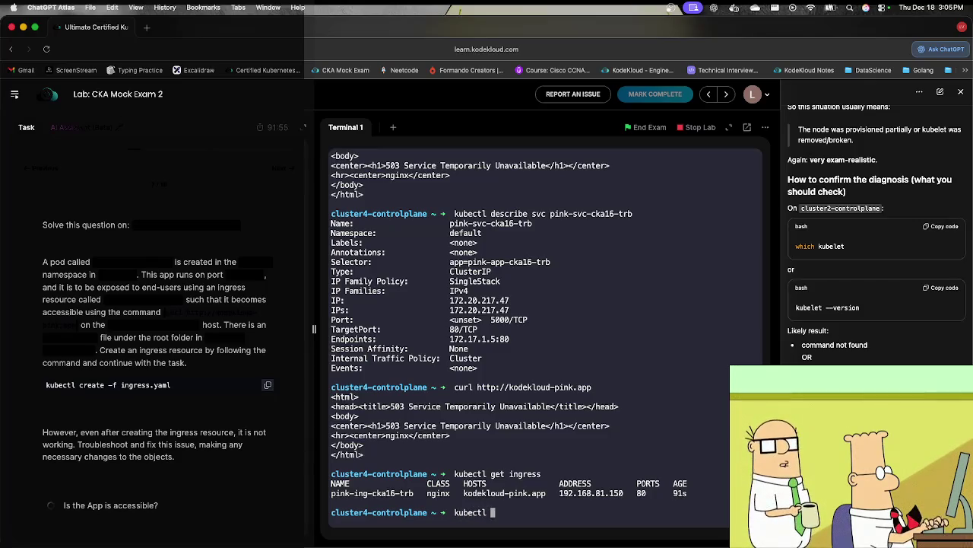
text(edit ing)
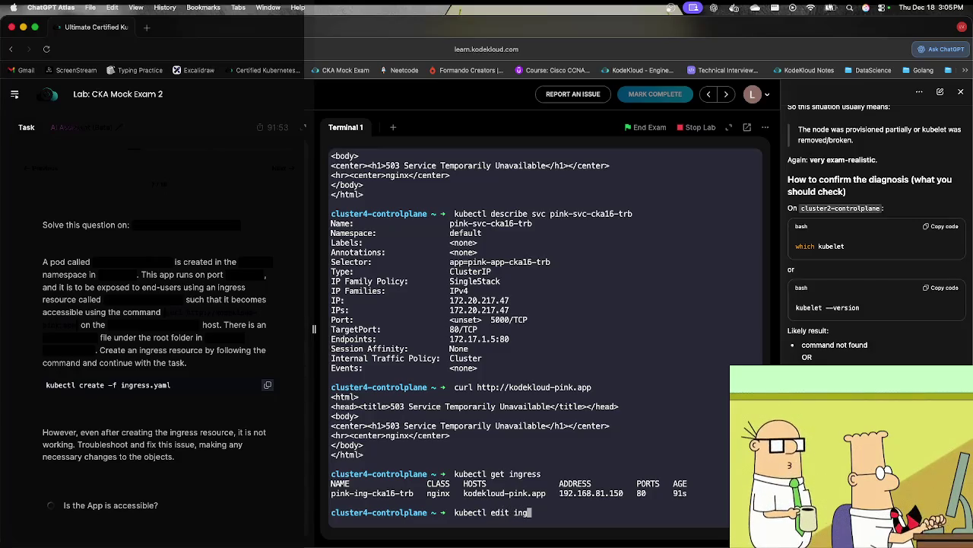
text(ress p)
Step: Inspect ingress pink-ing-cka16-trb's backend port 5000 in vim and exit without changing anything
key(Tab)
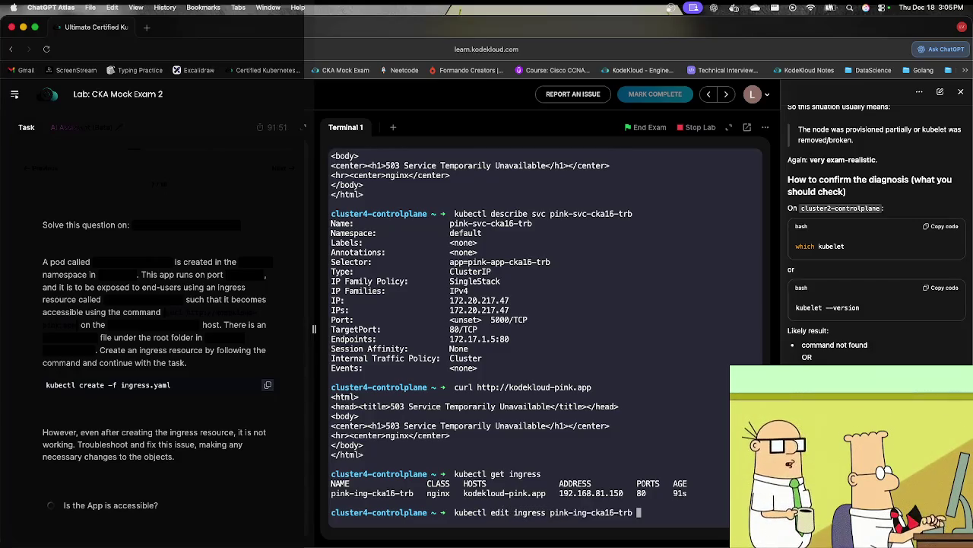
key(Return)
key(j)
key(j)
key(j)
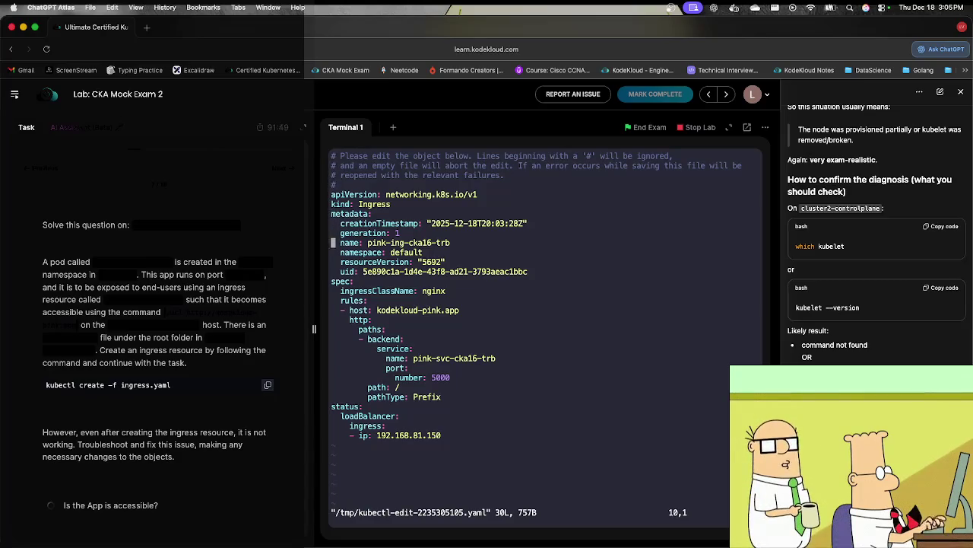
key(j)
key(j)
key(l)
key(l)
key(l)
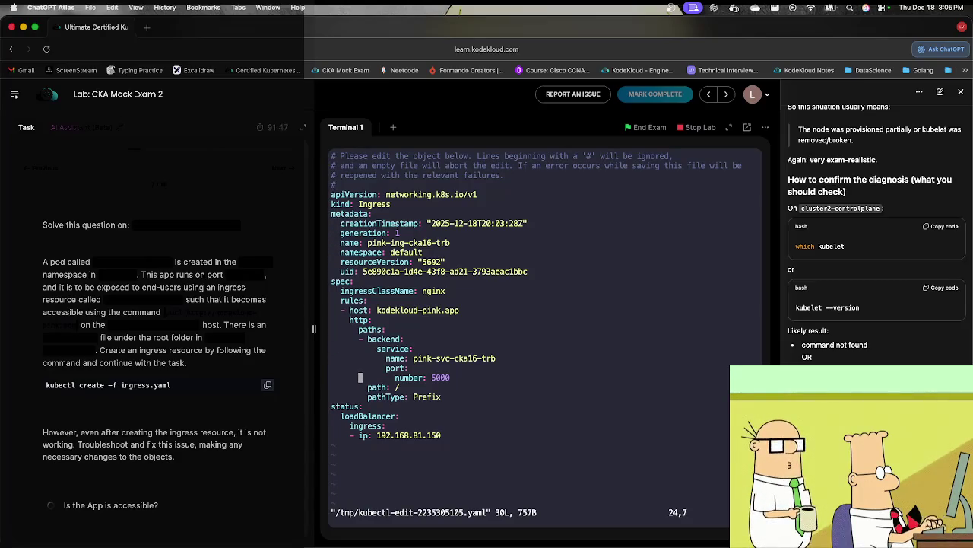
key(l)
key(l)
key(l)
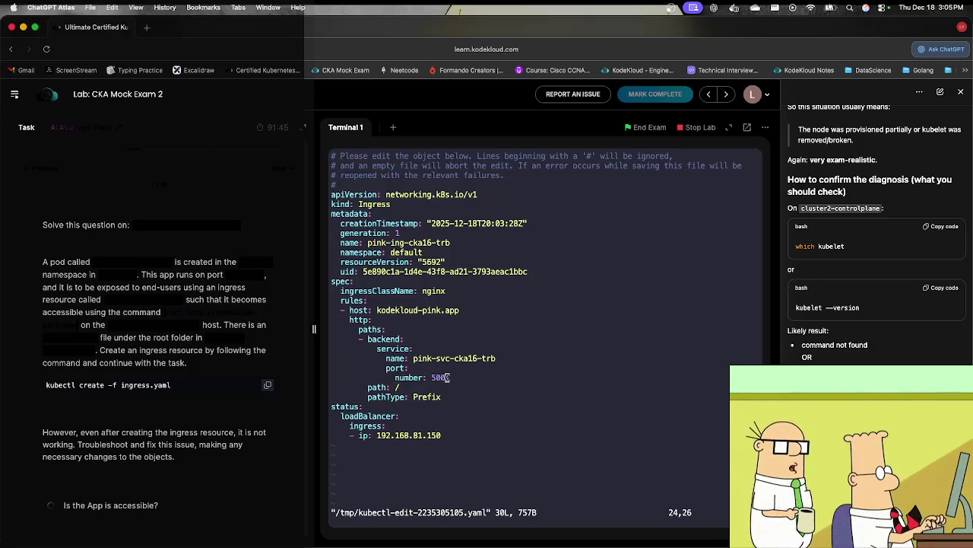
key(i)
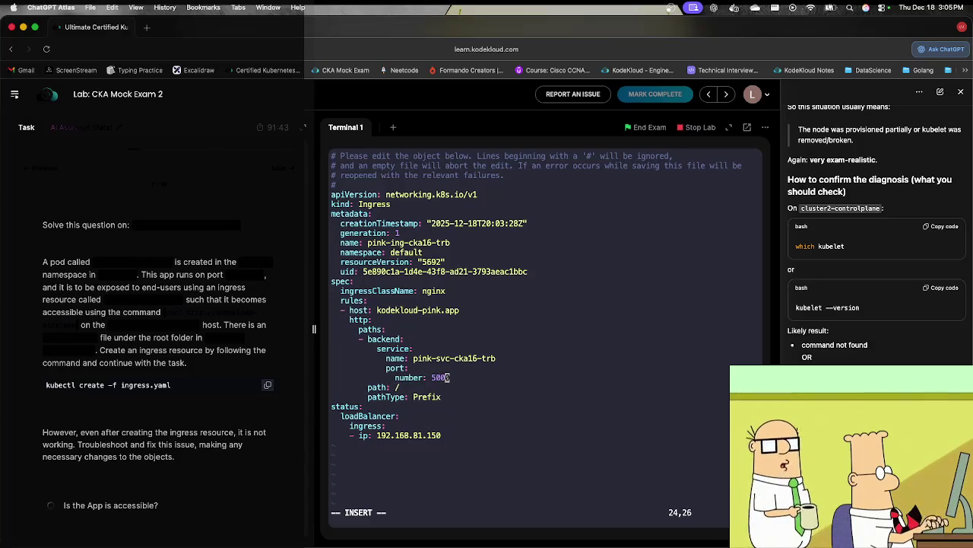
key(Right)
key(Escape)
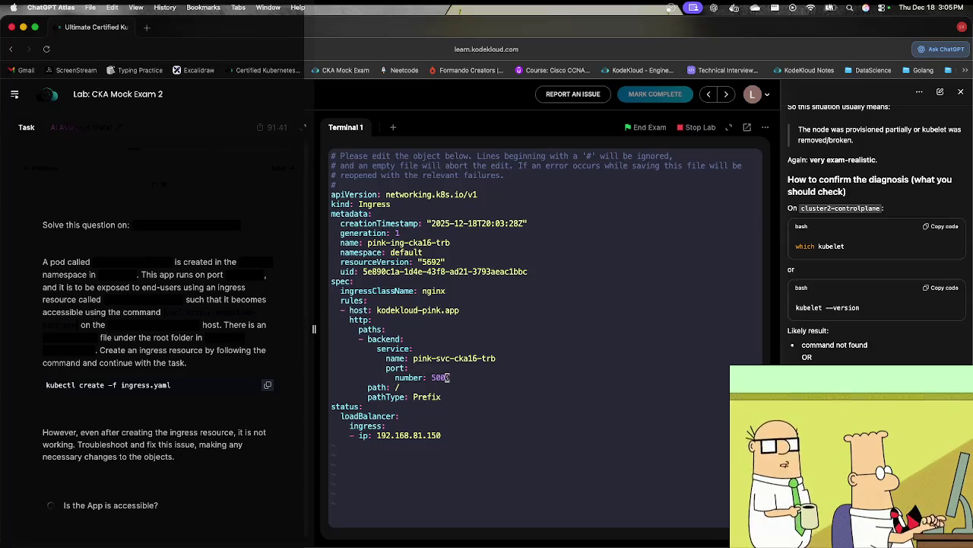
text(:wq)
key(Return)
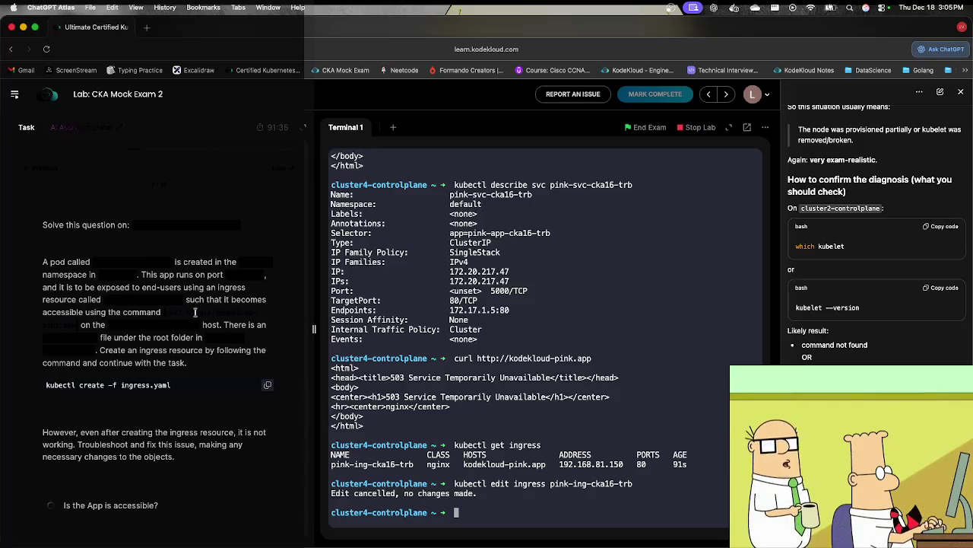
Step: Run the task's curl check against kodekloud-pink.app, which still returns 503
click(166, 315)
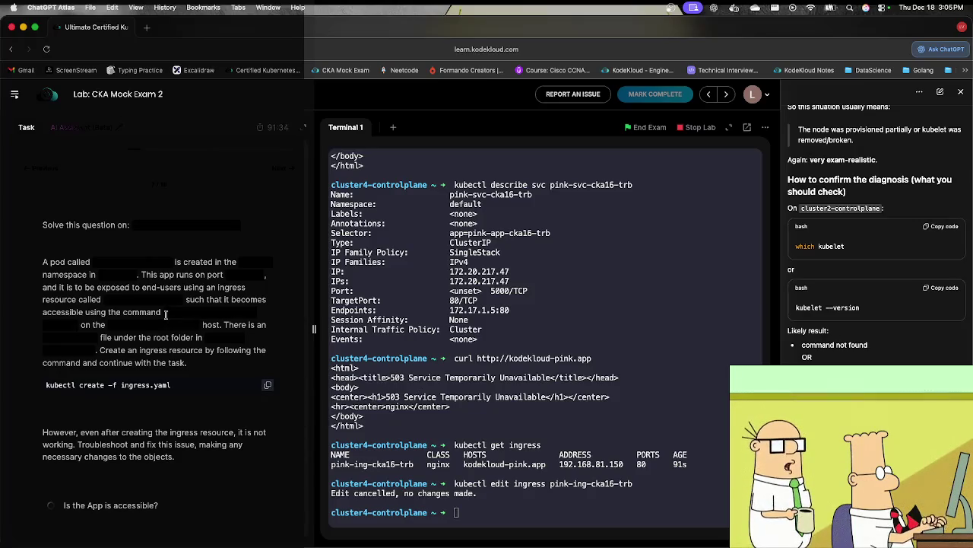
click(74, 329)
click(535, 443)
text(curl http://kodekloud-pink.app)
key(Return)
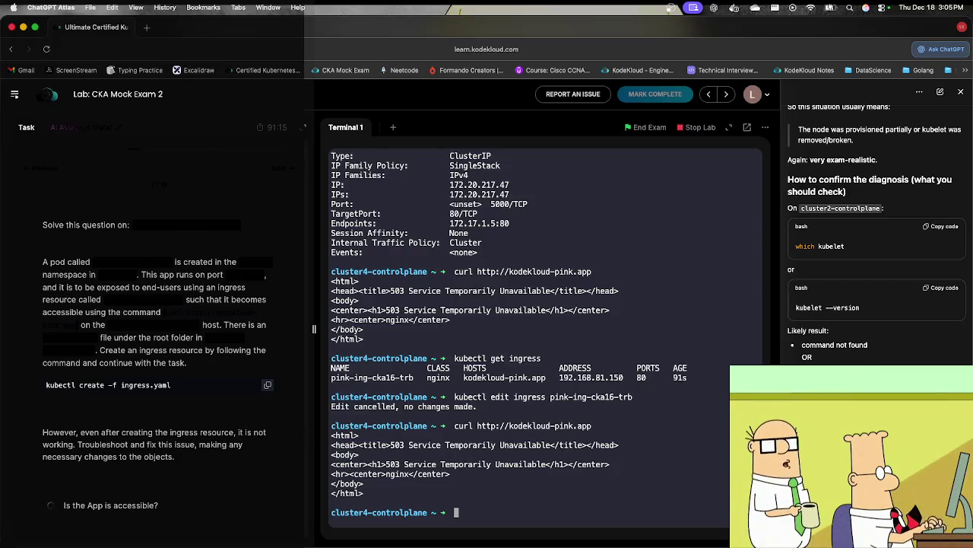
Step: Rerun kubectl get ingress to list the ingress at address 192.168.81.150
key(Up)
key(Up)
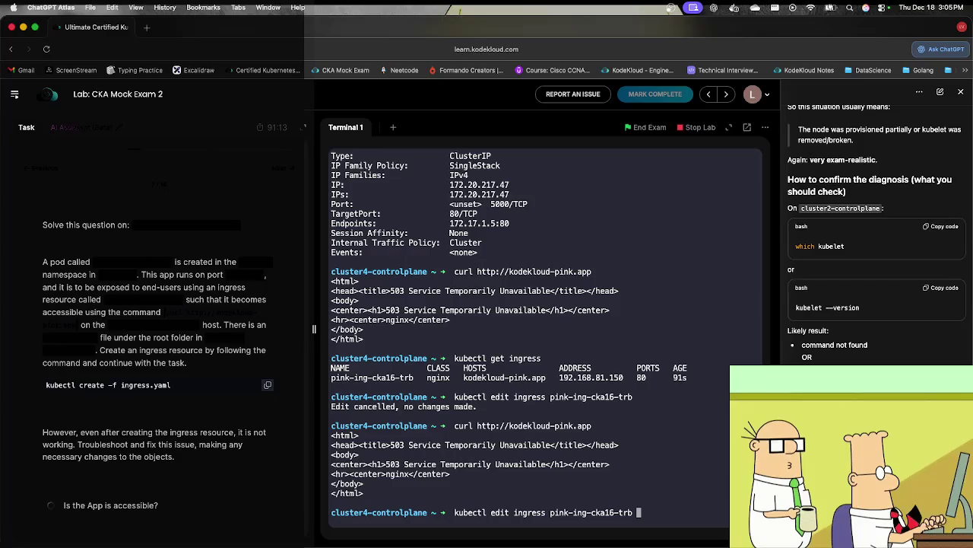
key(Up)
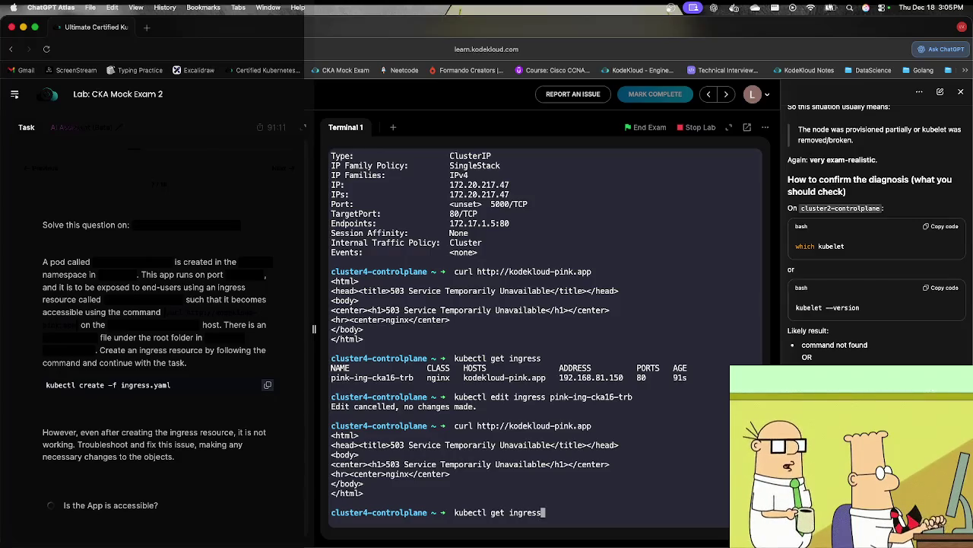
key(Return)
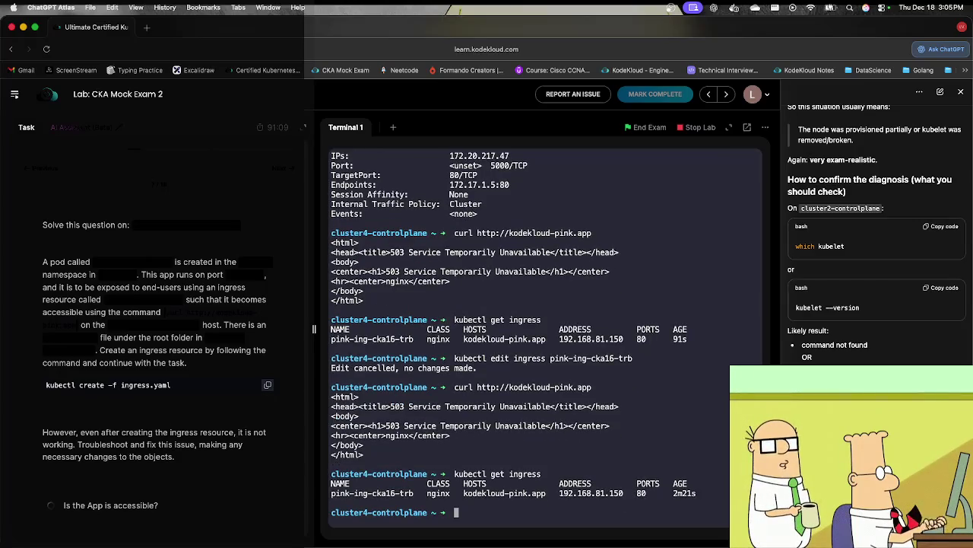
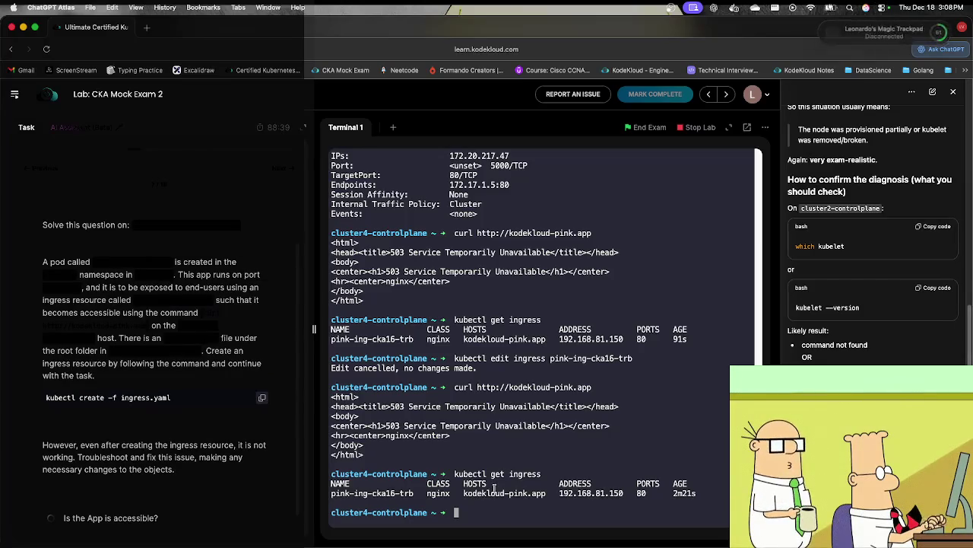
Step: Rerun curl to kodekloud-pink.app (still 503), then describe service pink-svc-cka16-trb
key(Up)
key(Up)
key(Return)
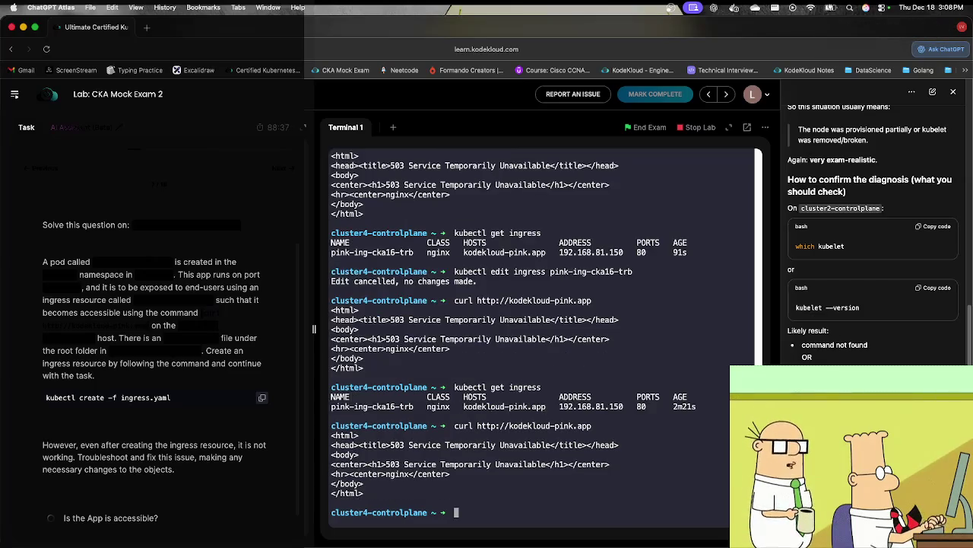
key(Up)
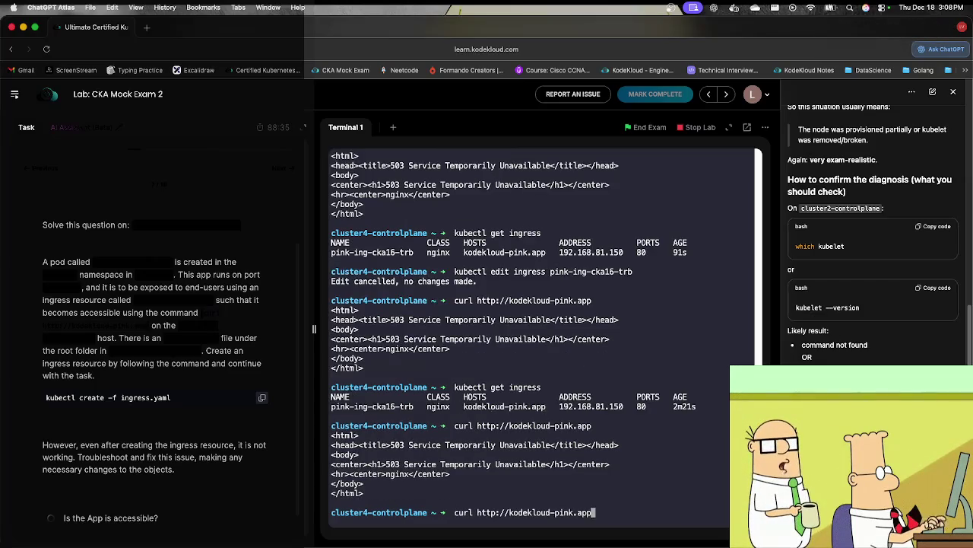
key(Up)
key(Up)
key(Up)
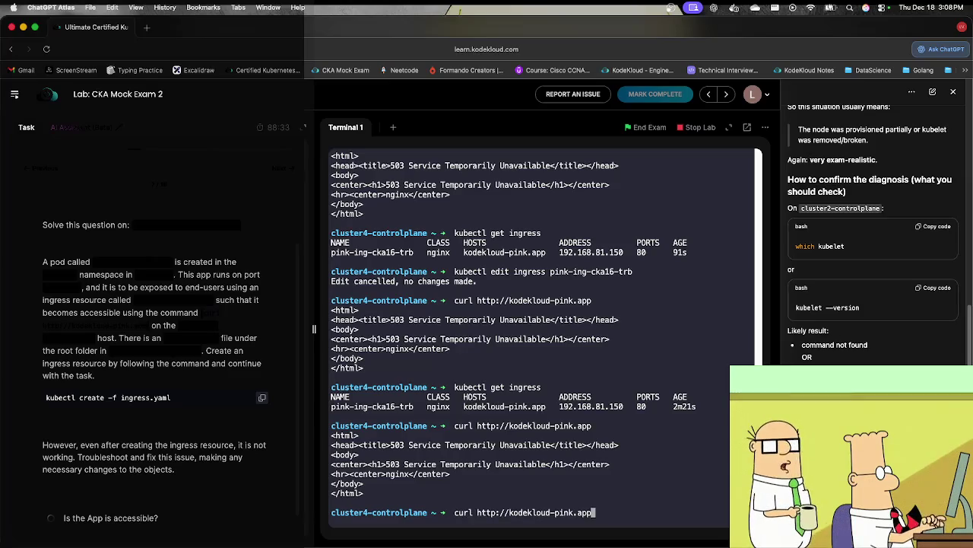
key(Up)
key(Up)
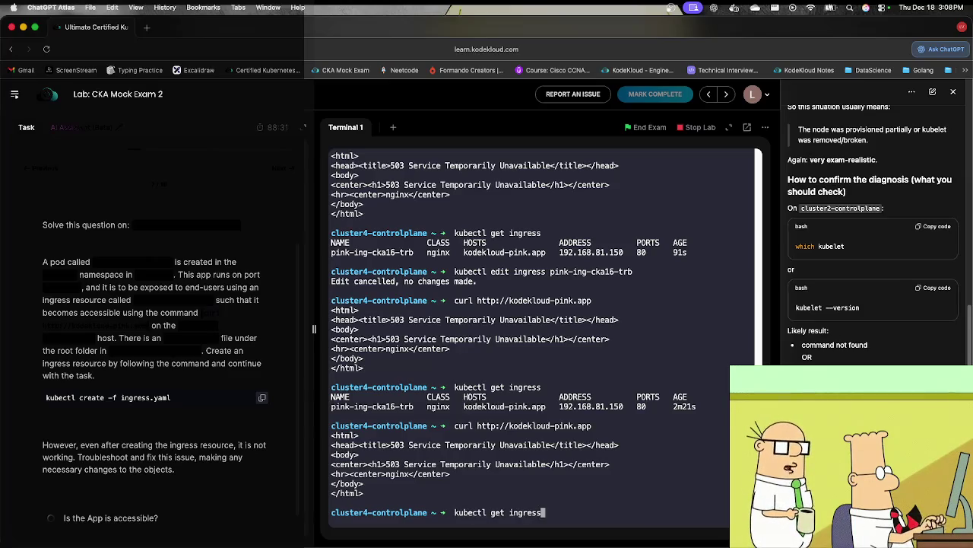
key(Up)
key(Down)
key(Up)
key(Return)
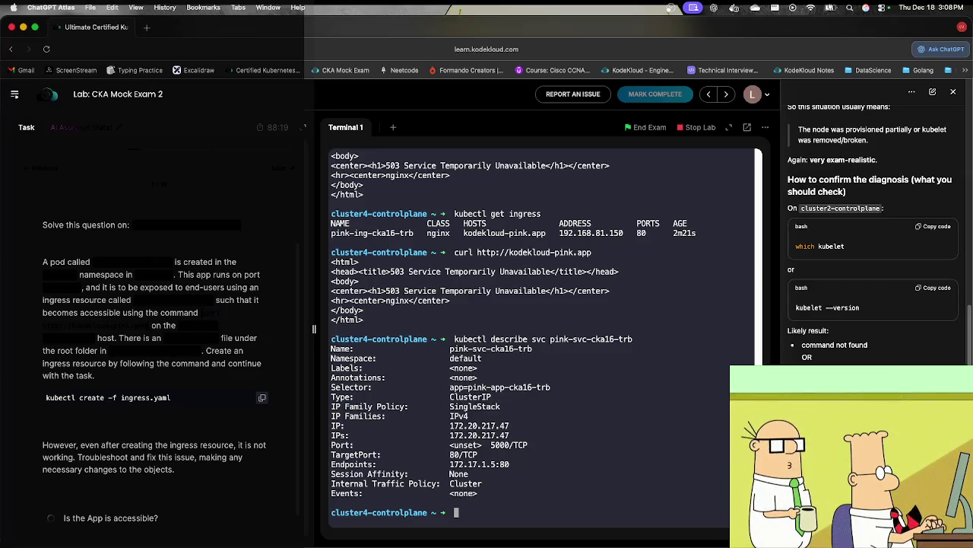
Step: Turn the recalled ingress edit command into kubectl describe ingress pink-ing-cka16-trb and run it
key(Up)
key(Up)
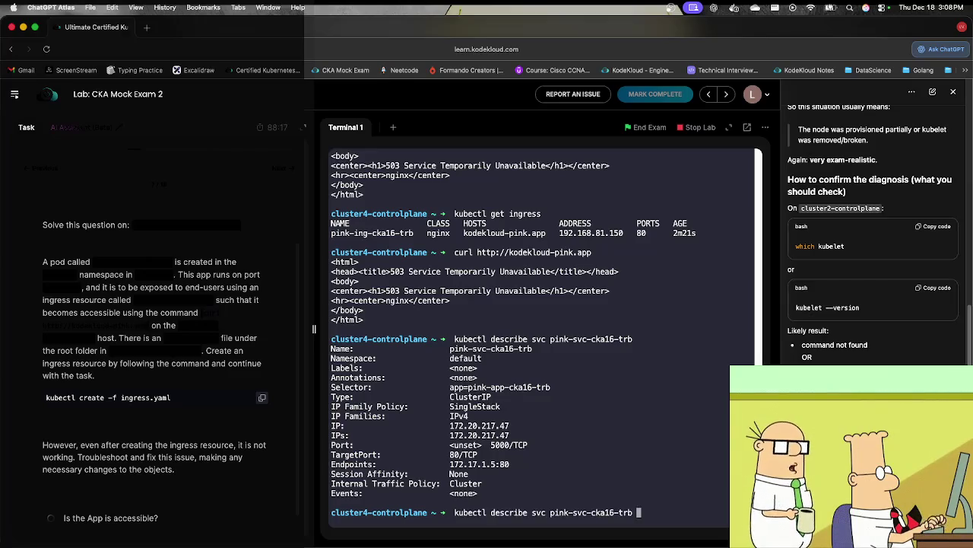
key(Up)
key(Up)
key(Down)
key(Up)
key(Left)
key(Left)
key(Left)
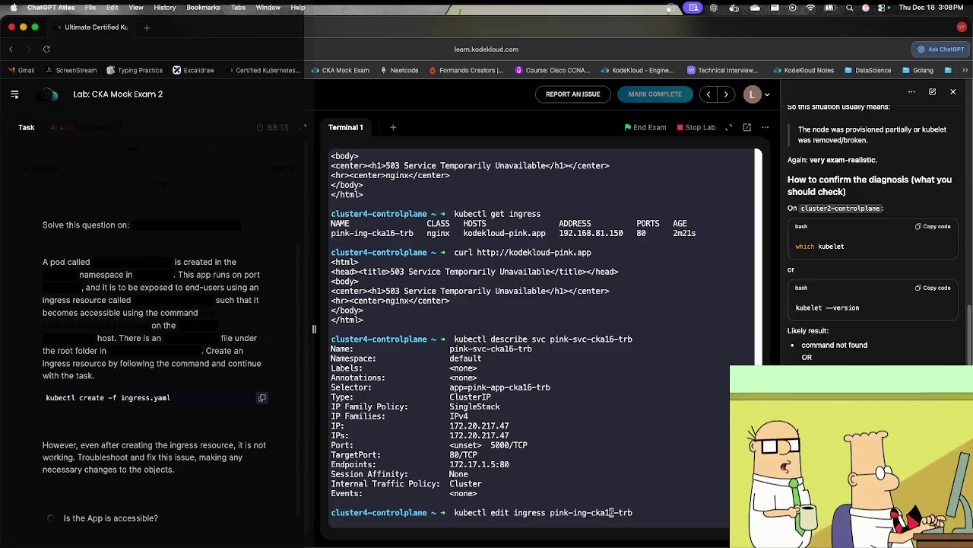
key(Left)
key(Left)
key(Left)
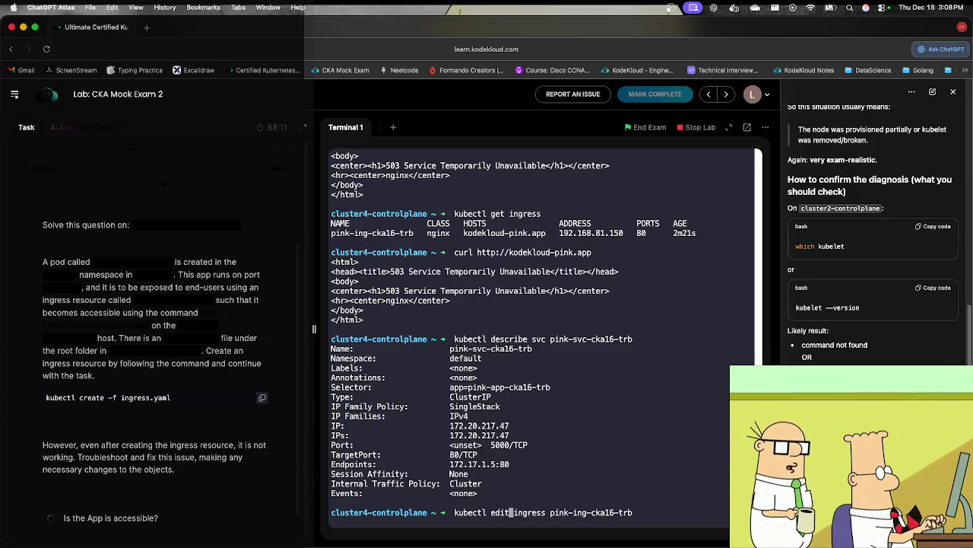
key(BackSpace)
key(BackSpace)
key(BackSpace)
text(describe)
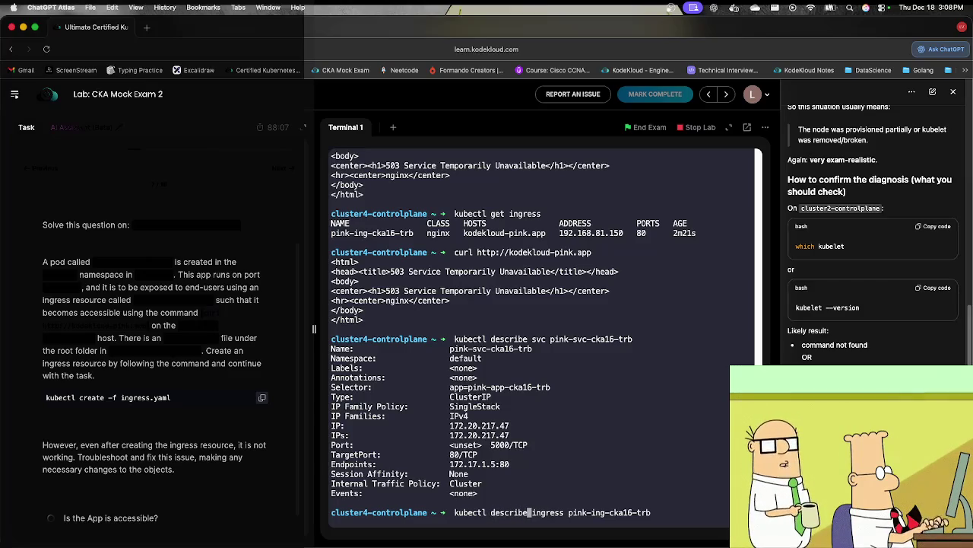
key(Return)
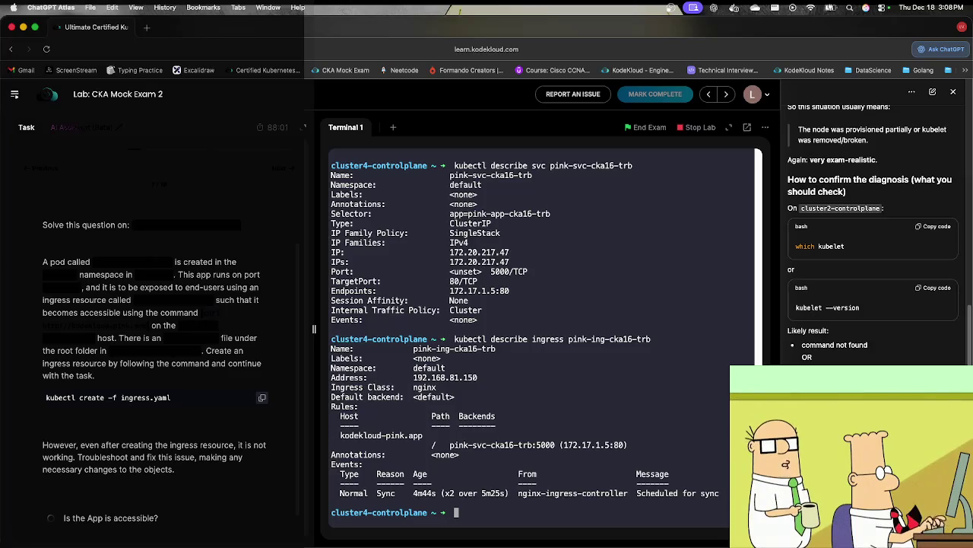
Step: Review the ingress routing to pink-svc-cka16-trb:5000 and enter kubectl get pods
scroll(458, 446, up, 1)
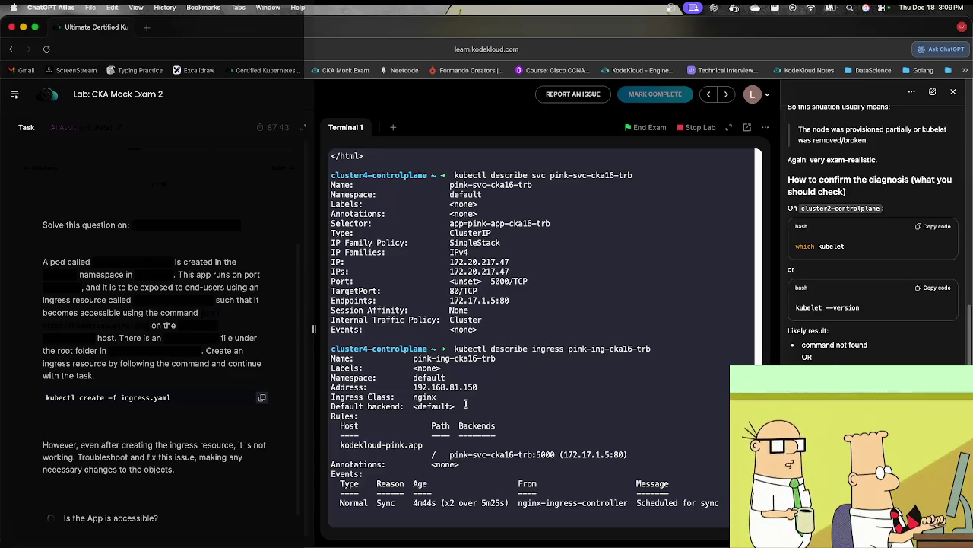
key(Return)
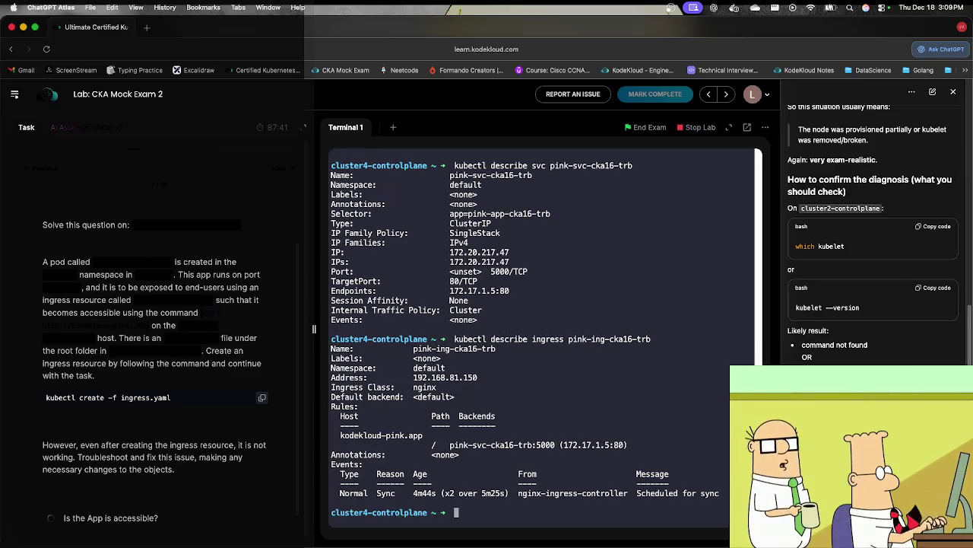
text(kubectl get pods)
Step: List the pods and describe the pink-pod-cka16-trb pod
key(Return)
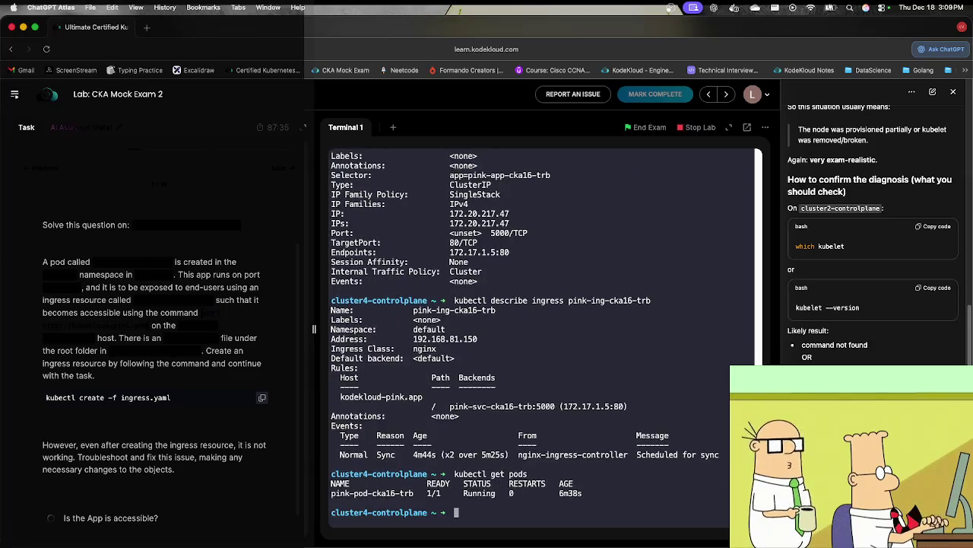
text(kubectl descr)
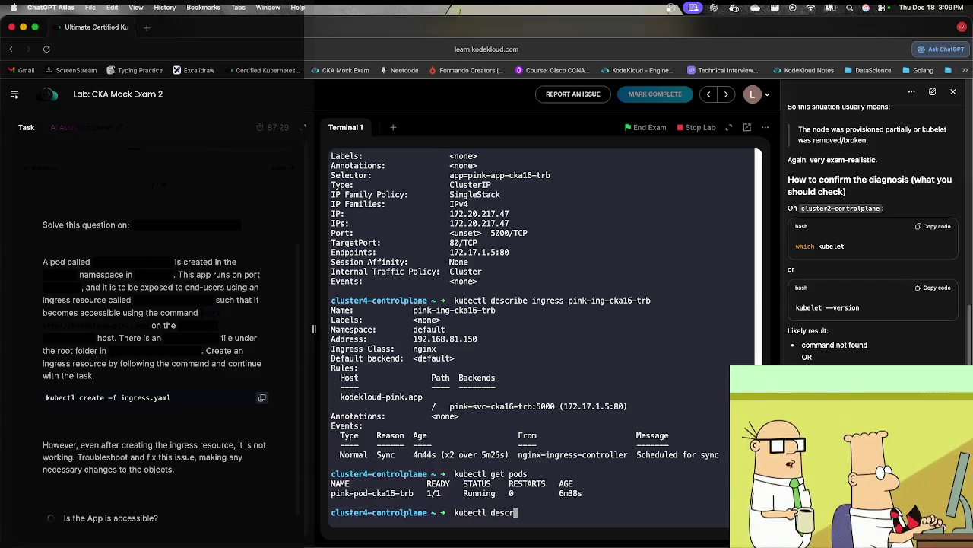
text(ibe pod p)
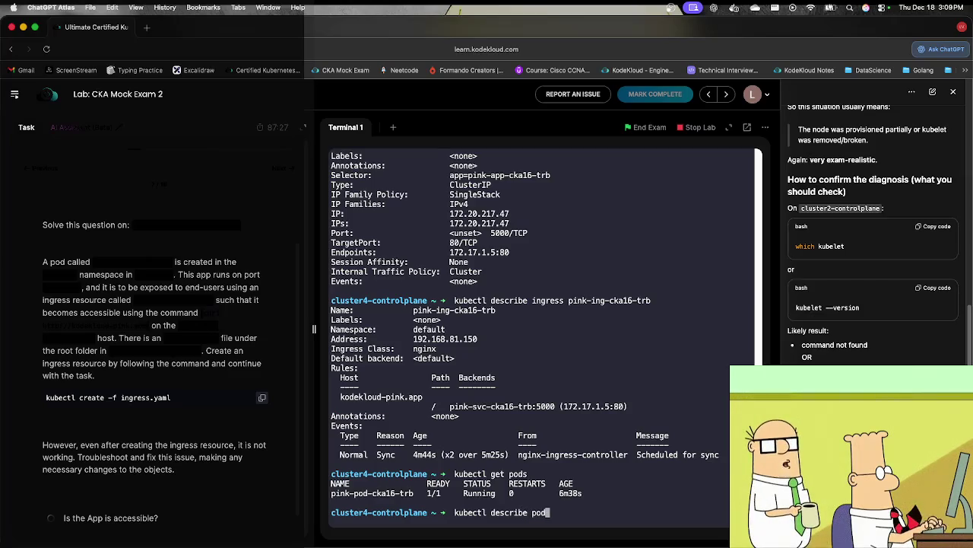
key(Tab)
key(Return)
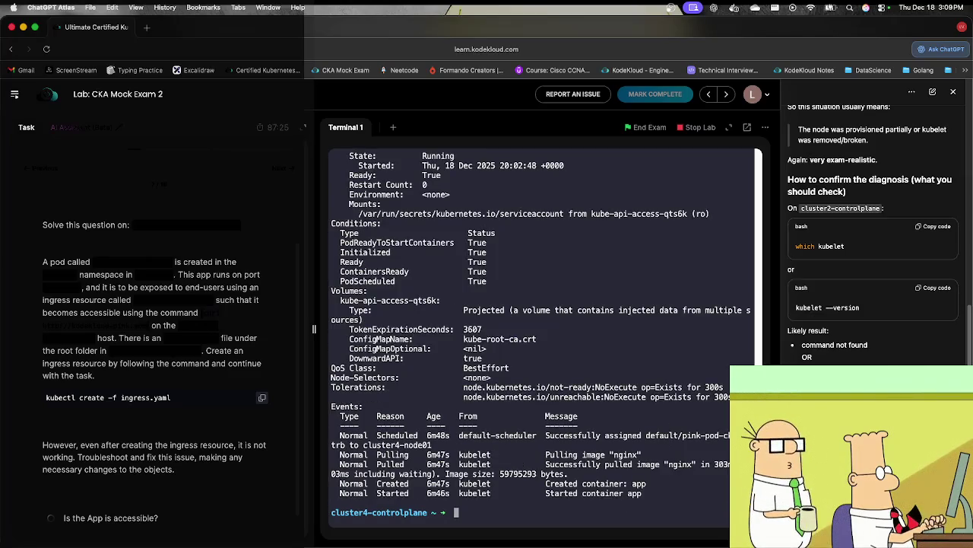
Step: Scroll through the pod and service details and mark the service endpoint address
scroll(524, 321, up, 5)
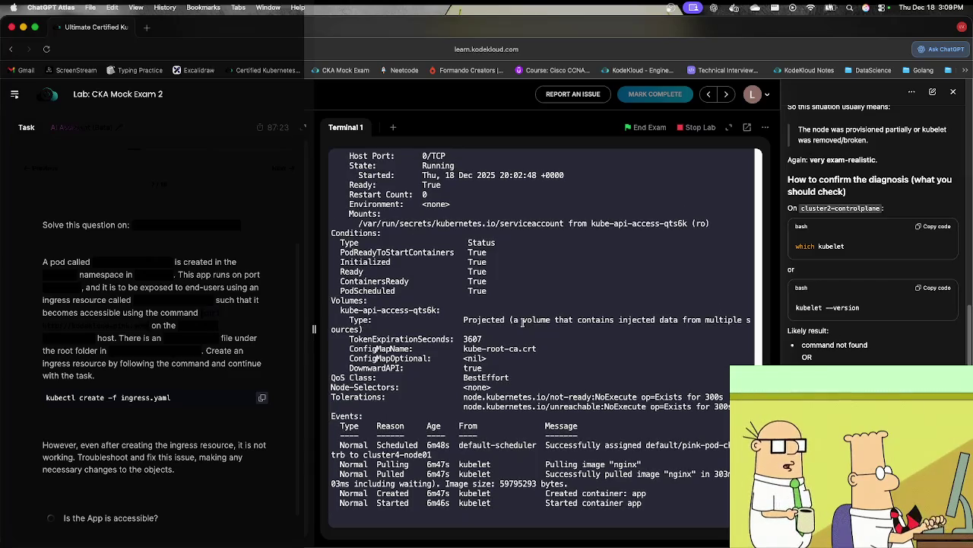
scroll(508, 290, up, 10)
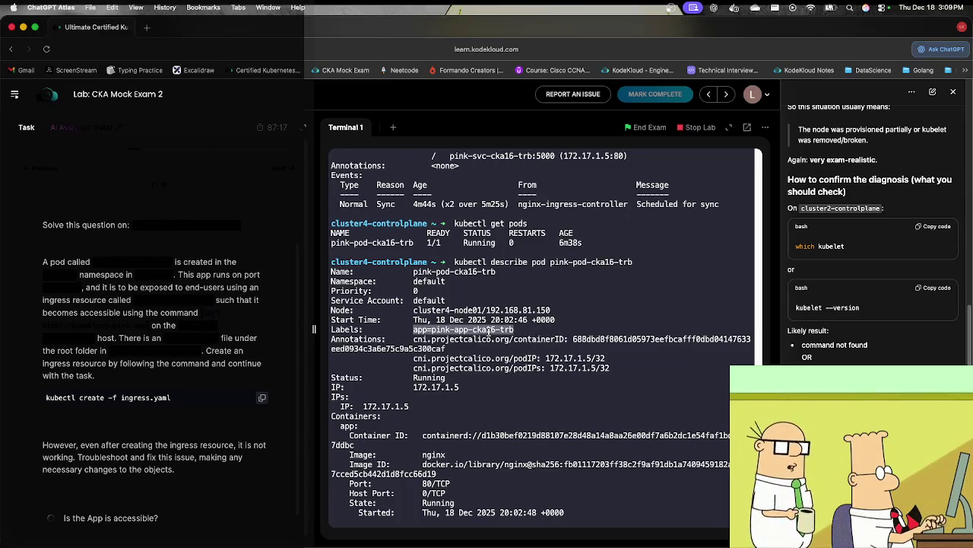
scroll(485, 329, up, 10)
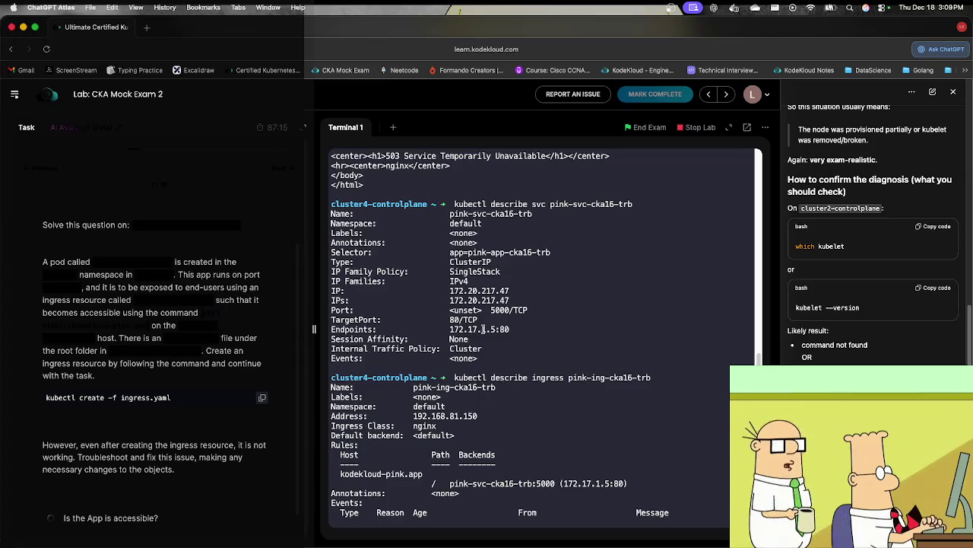
scroll(483, 330, down, 5)
scroll(483, 329, down, 2)
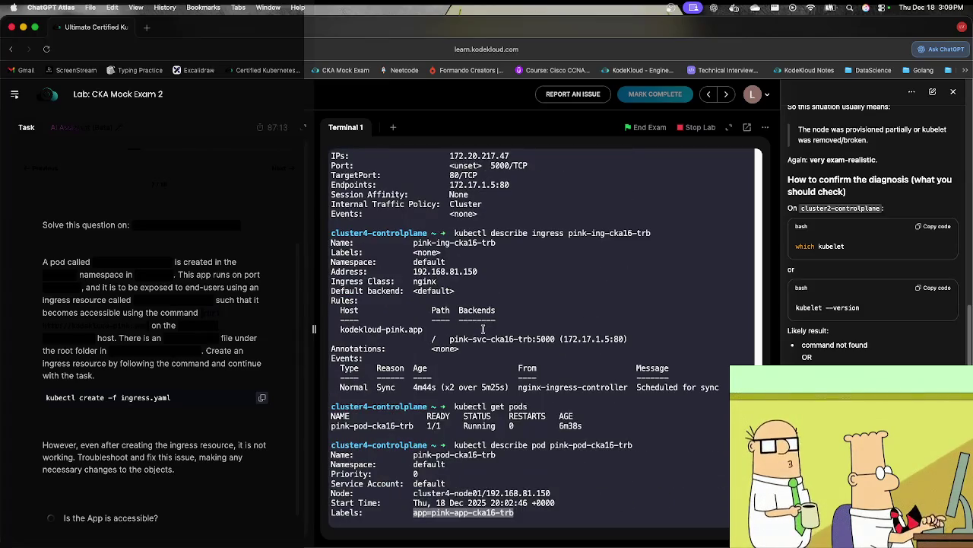
scroll(483, 329, up, 4)
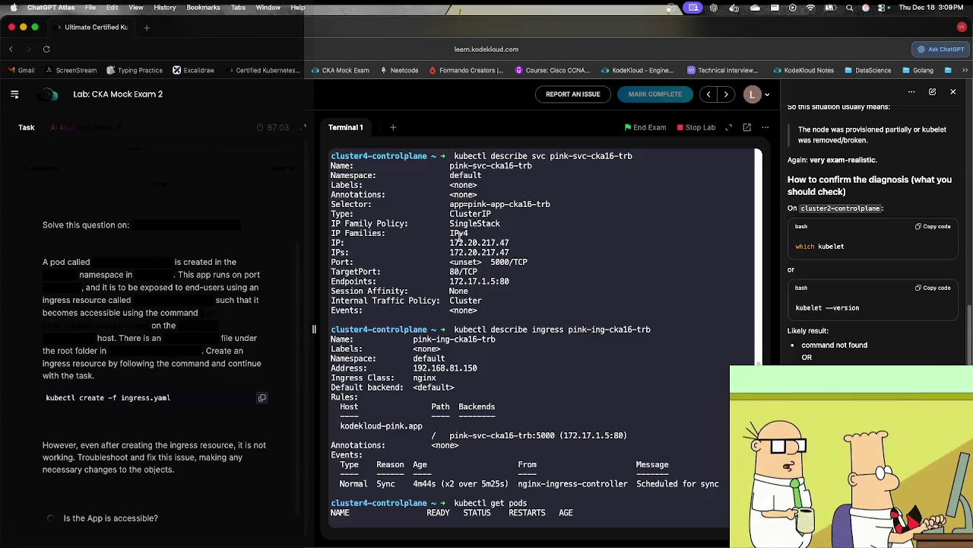
scroll(457, 249, up, 2)
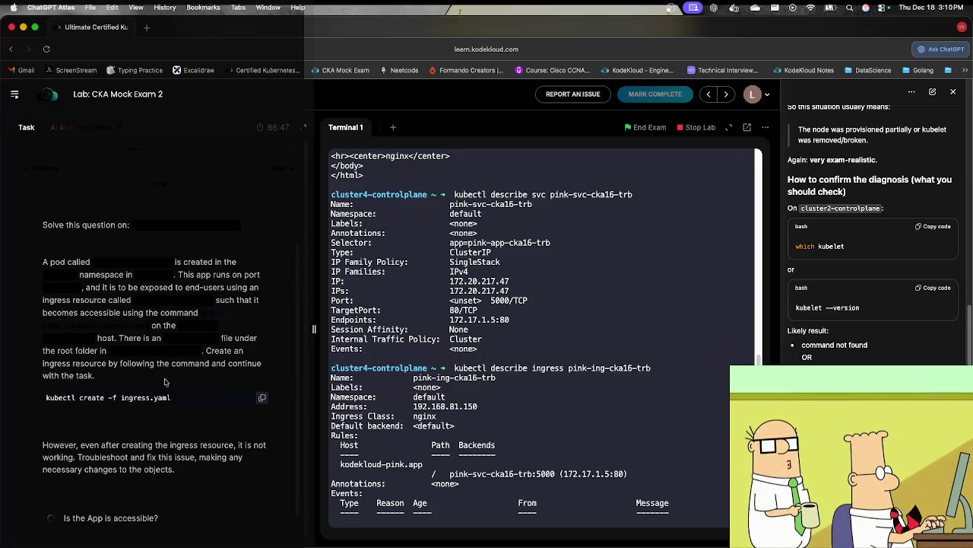
scroll(160, 386, down, 1)
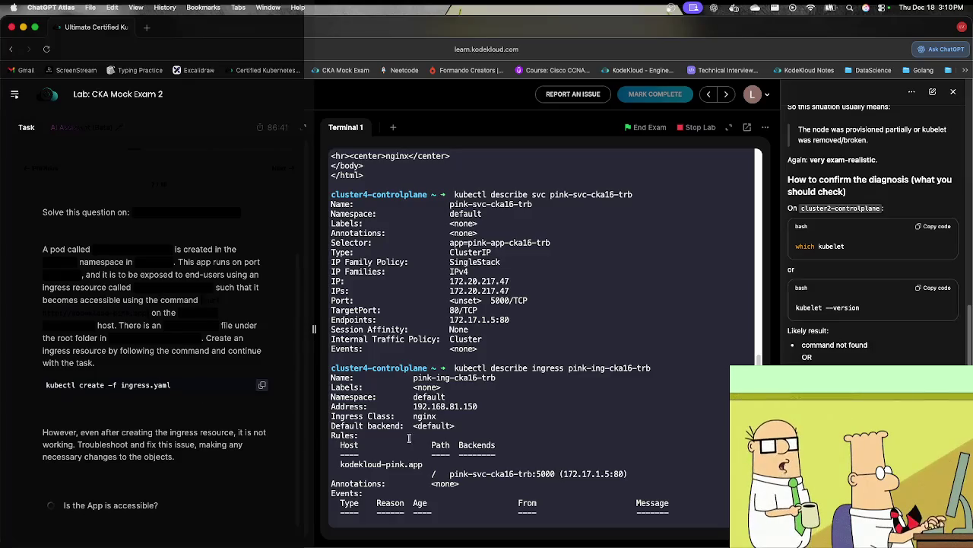
scroll(510, 454, up, 1)
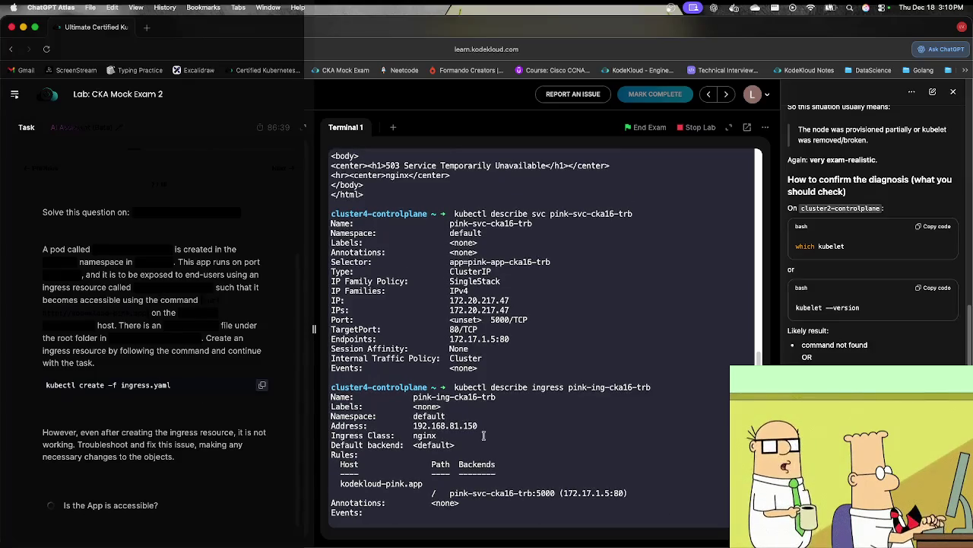
drag(502, 349, 508, 340)
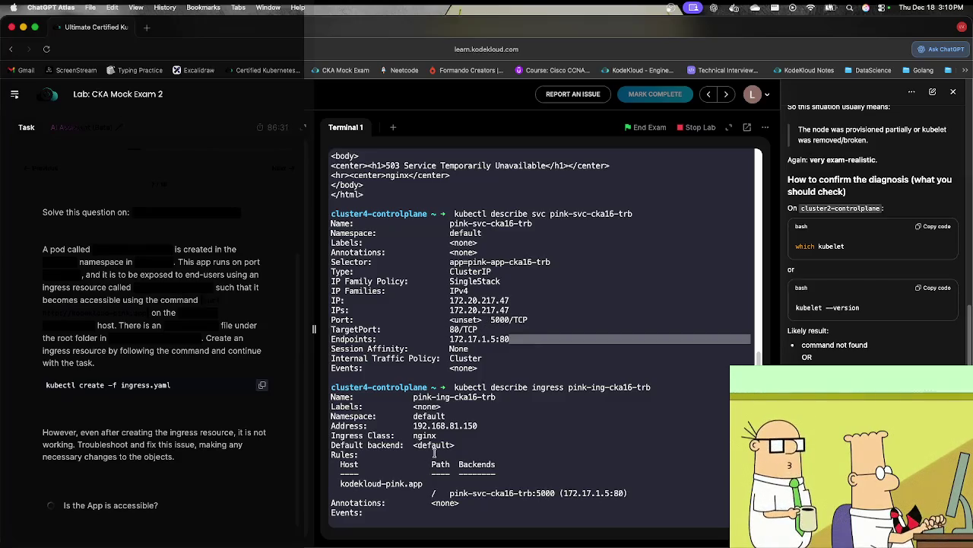
click(452, 372)
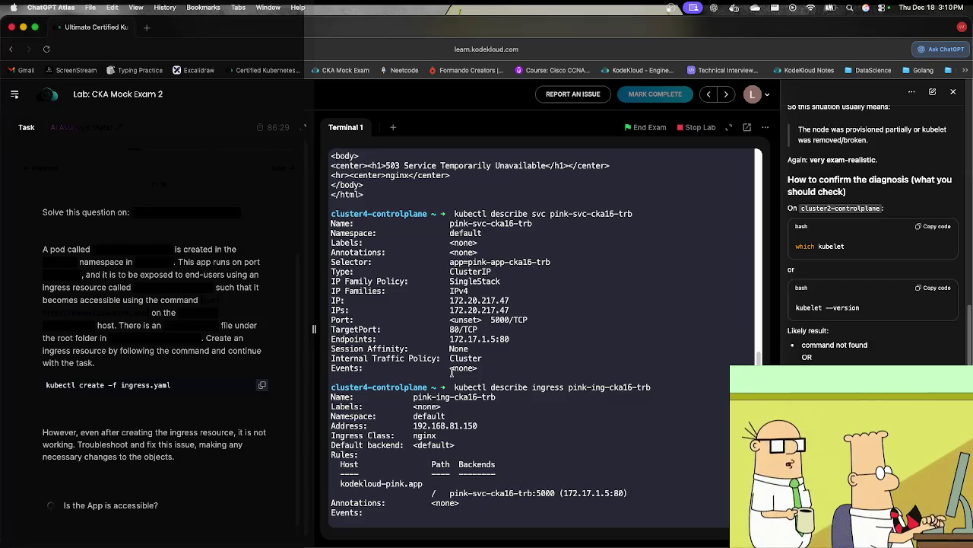
Step: Rerun kubectl describe ingress pink-ing-cka16-trb from history
key(Up)
key(Up)
key(Up)
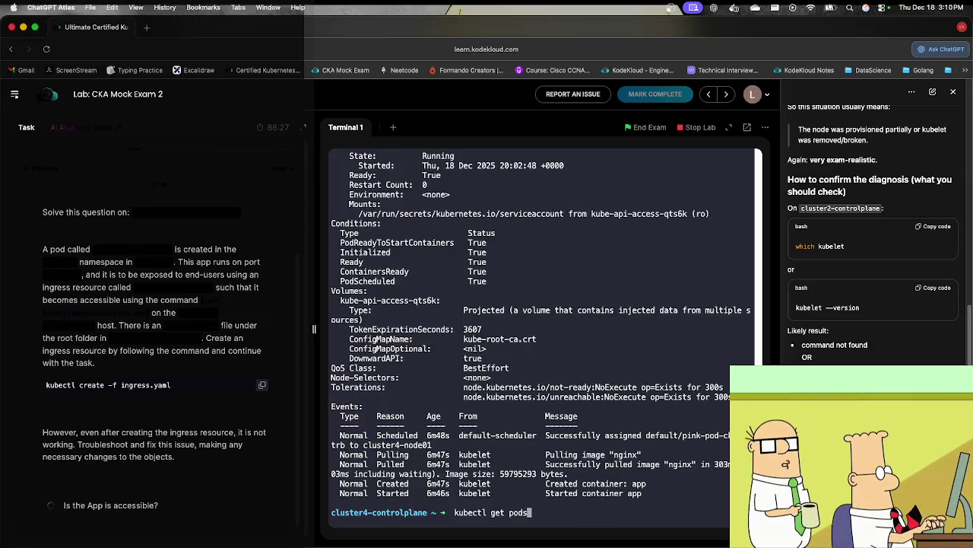
key(Up)
key(Down)
key(Up)
key(Return)
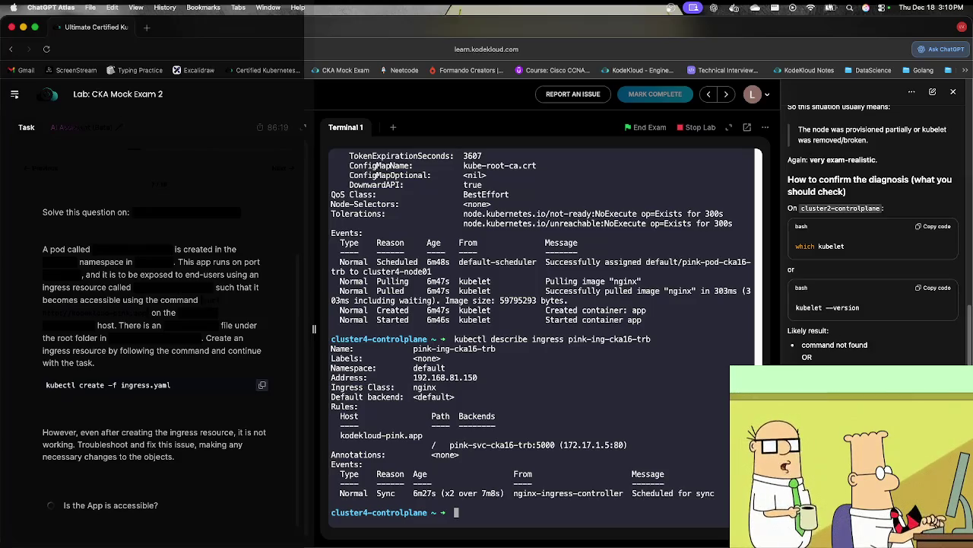
Step: Recall and run kubectl edit ingress pink-ing-cka16-trb to open it in vim
key(Up)
key(Up)
key(Up)
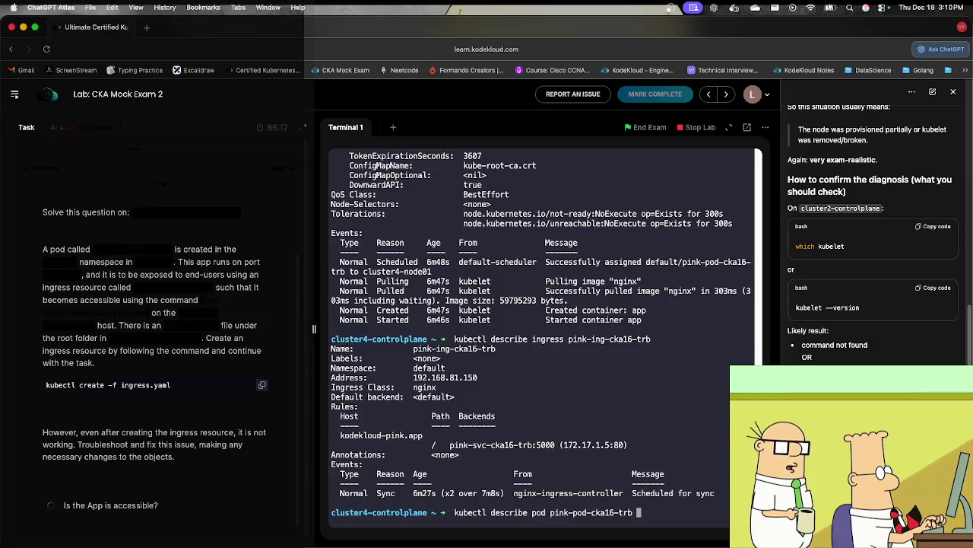
key(Down)
key(Down)
key(Up)
key(Up)
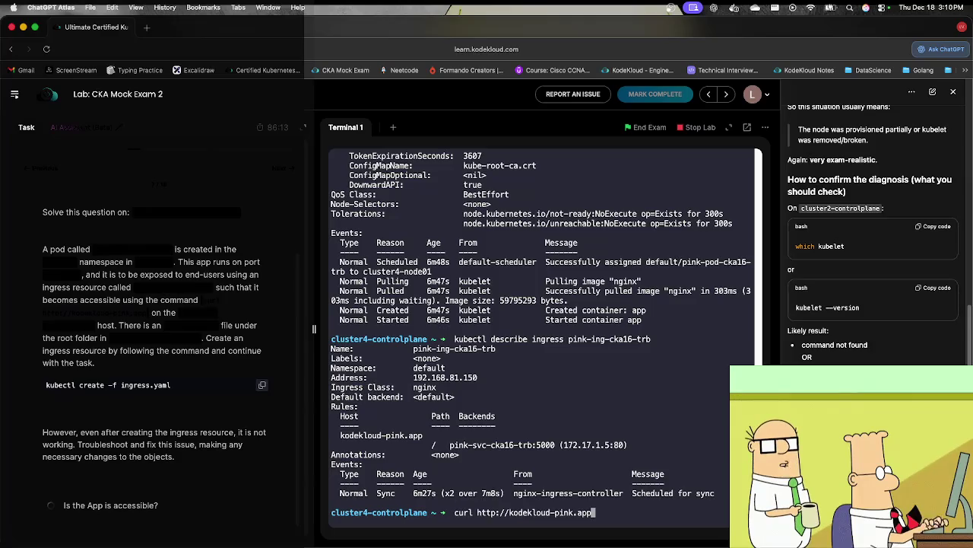
key(Up)
key(Return)
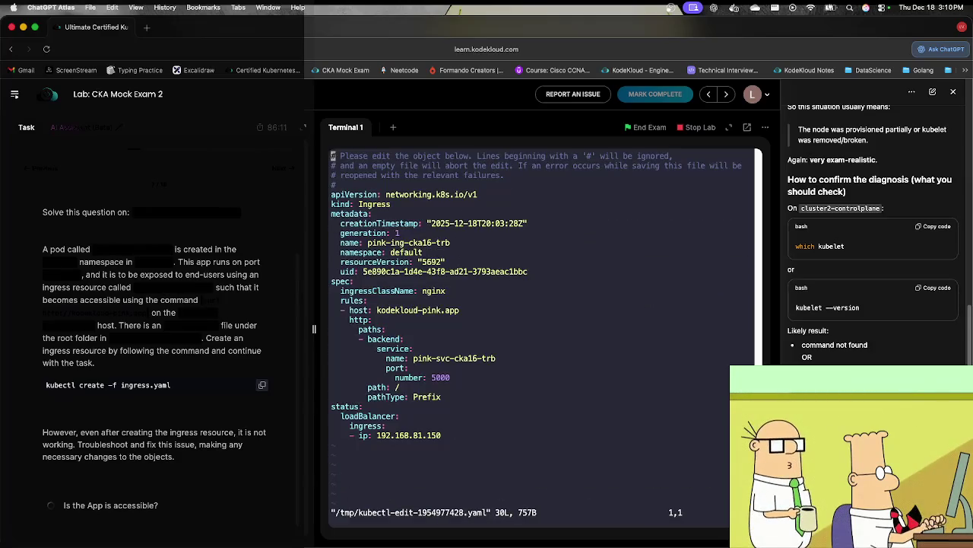
Step: Move the vim cursor onto the 5000 backend port, undoing an accidental new line
key(j)
key(j)
key(j)
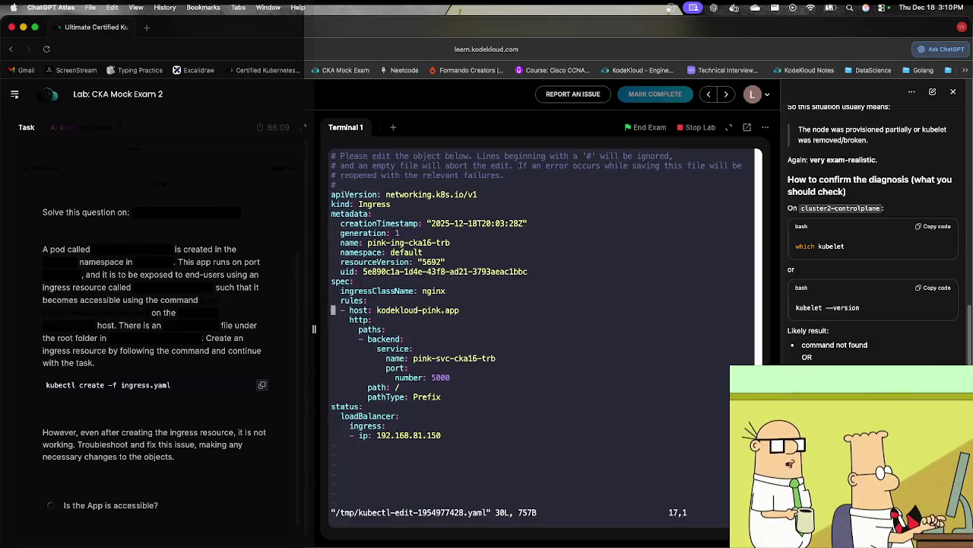
key(l)
key(l)
key(l)
key(l)
key(l)
key(l)
key(j)
key(l)
key(l)
key(l)
key(l)
key(l)
key(l)
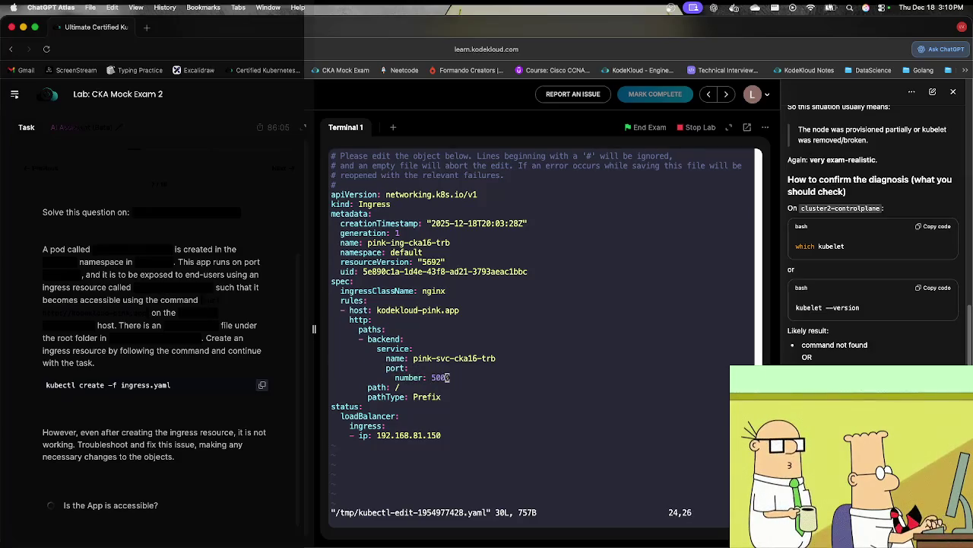
key(o)
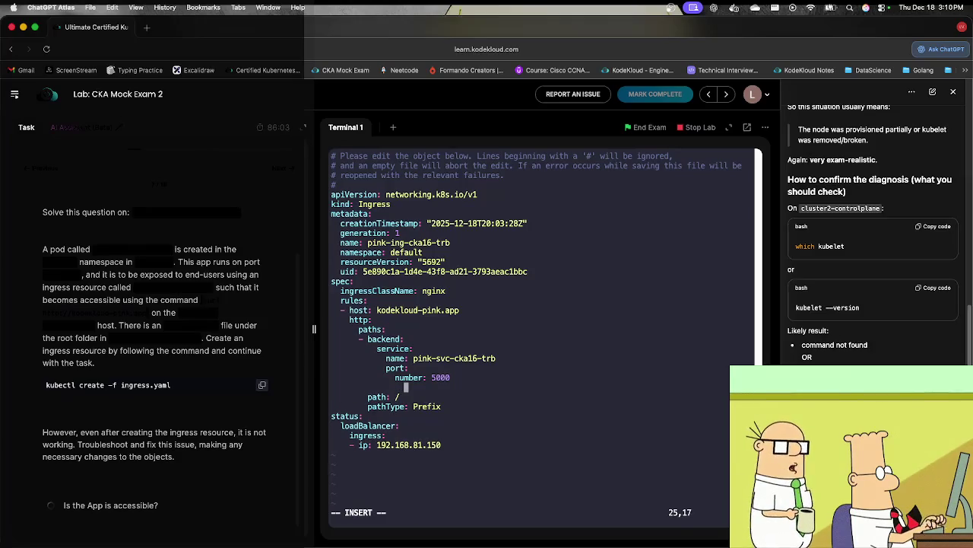
key(Escape)
key(u)
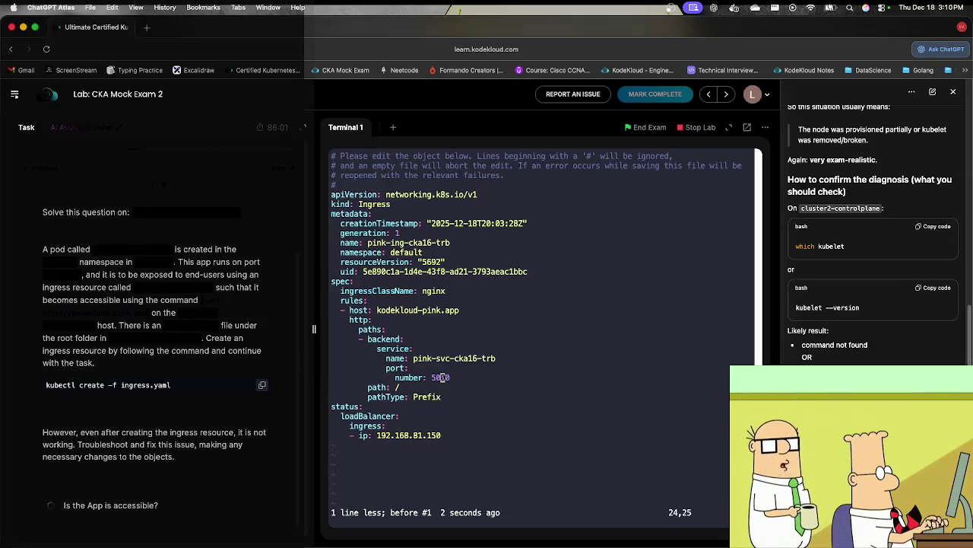
Step: Replace port 5000 with 80 and save the ingress with :wq
key(a)
key(Right)
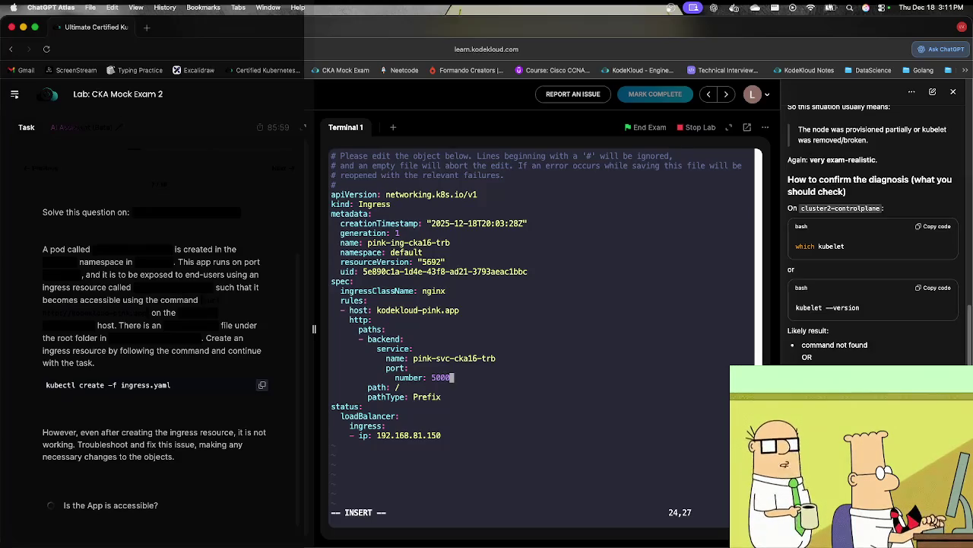
key(BackSpace)
key(BackSpace)
key(BackSpace)
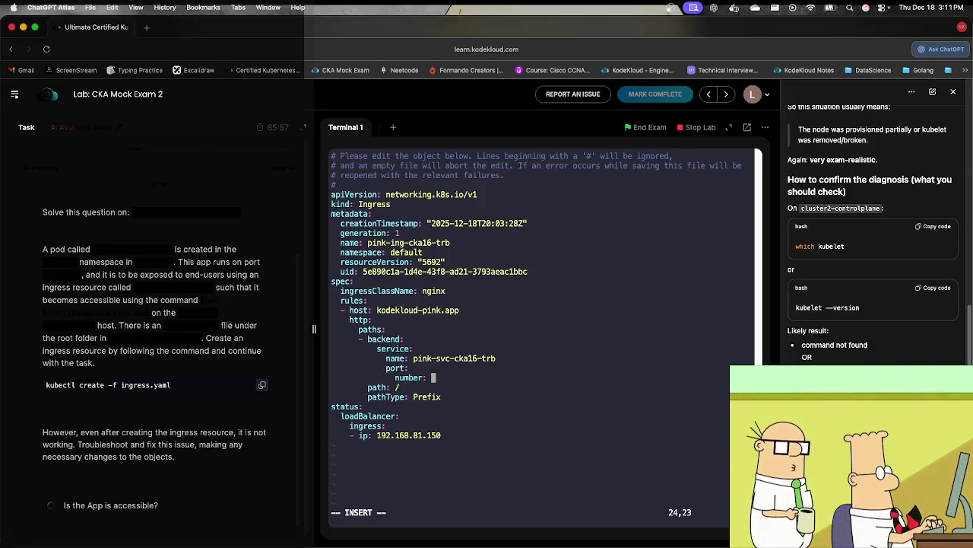
text(980)
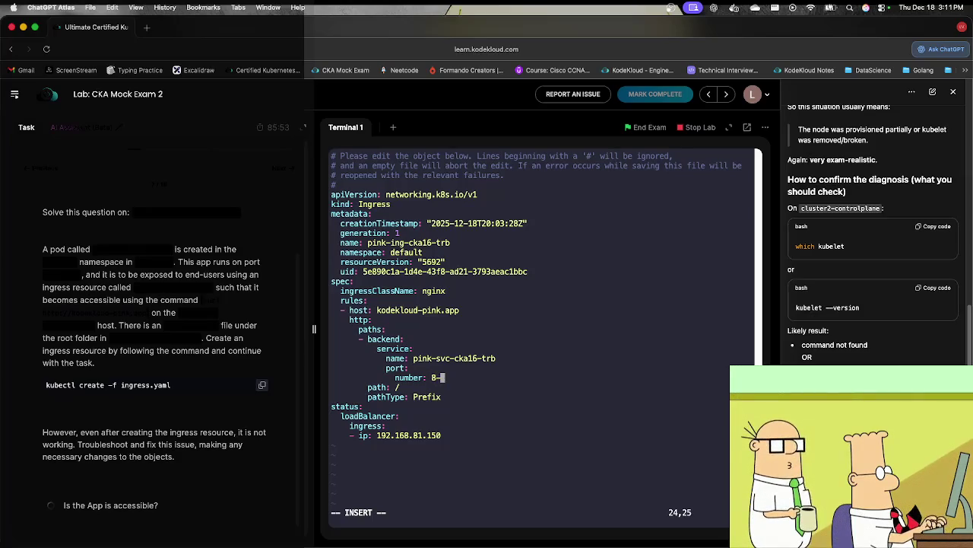
key(Escape)
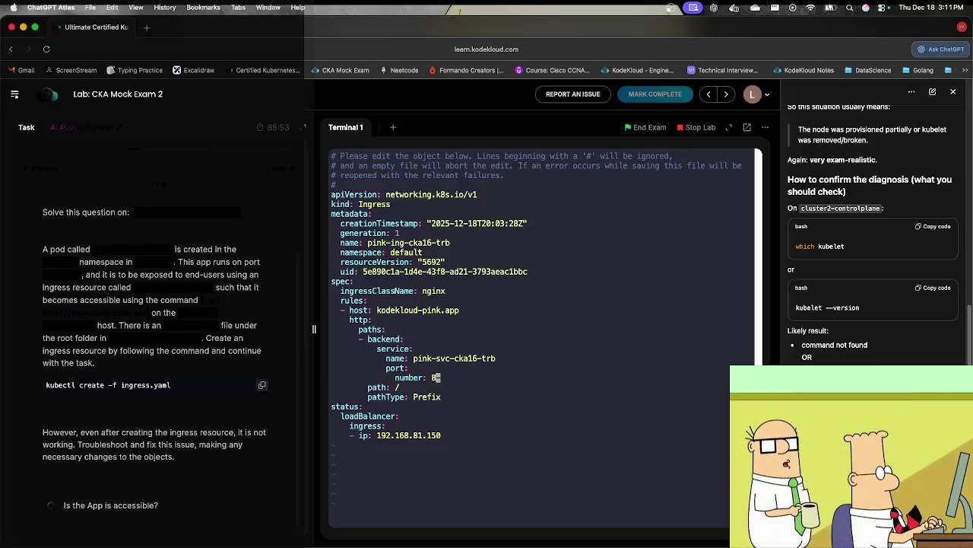
text(a)
text(0)
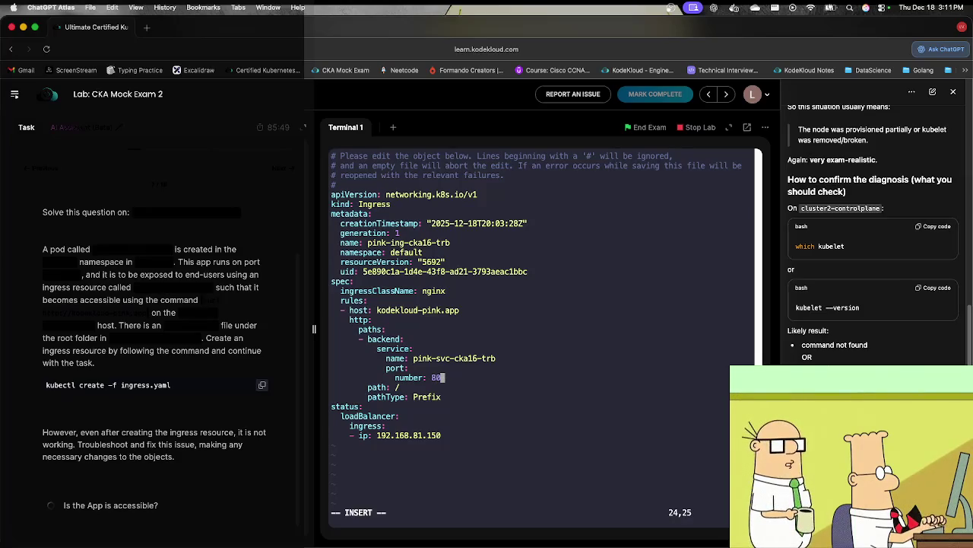
key(Escape)
text(:wq)
key(Return)
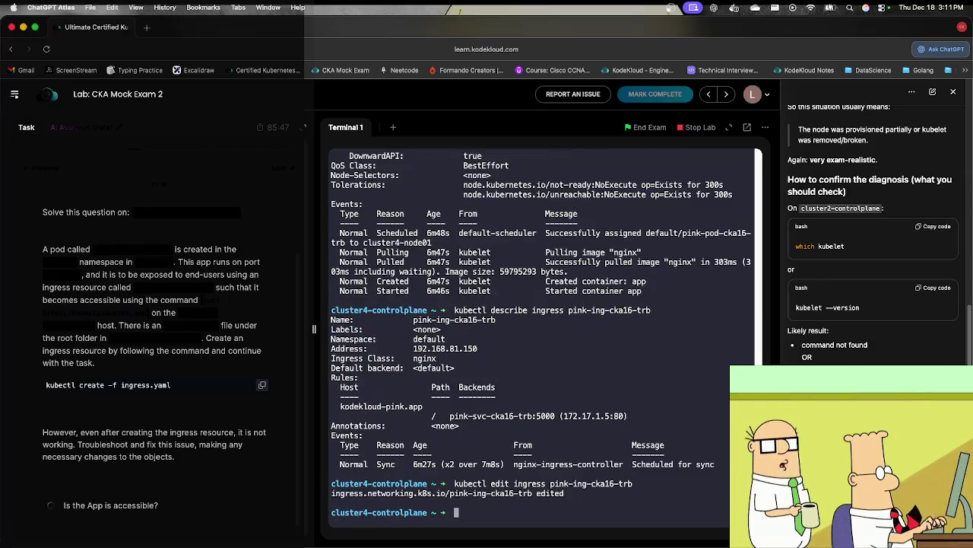
key(Up)
key(Up)
key(Up)
key(Down)
key(Down)
key(Up)
key(Up)
key(Return)
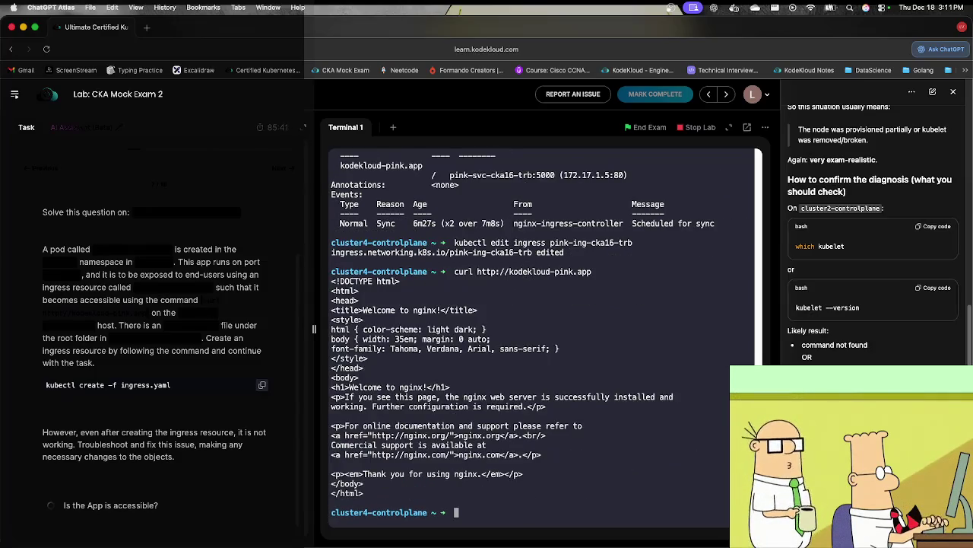
key(Up)
key(Return)
key(Up)
key(Down)
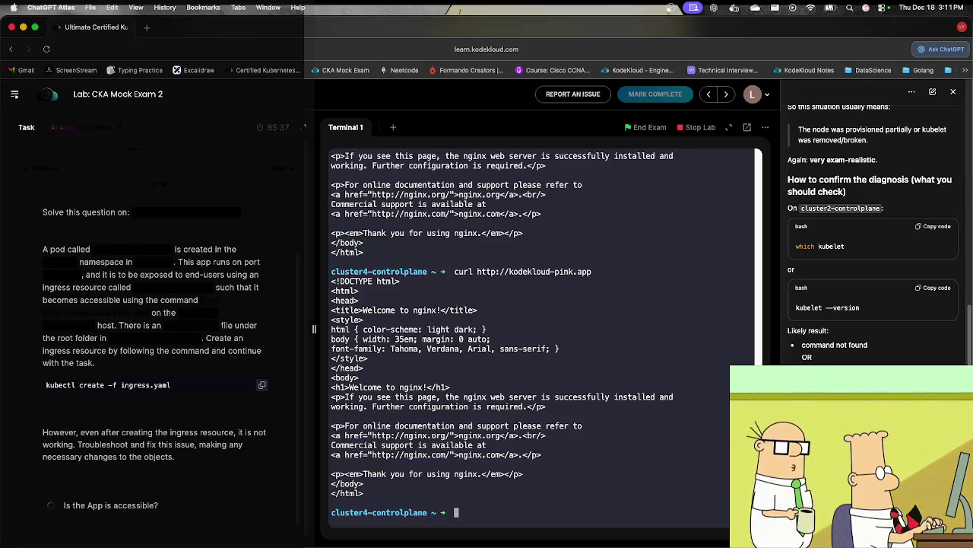
key(Up)
key(Down)
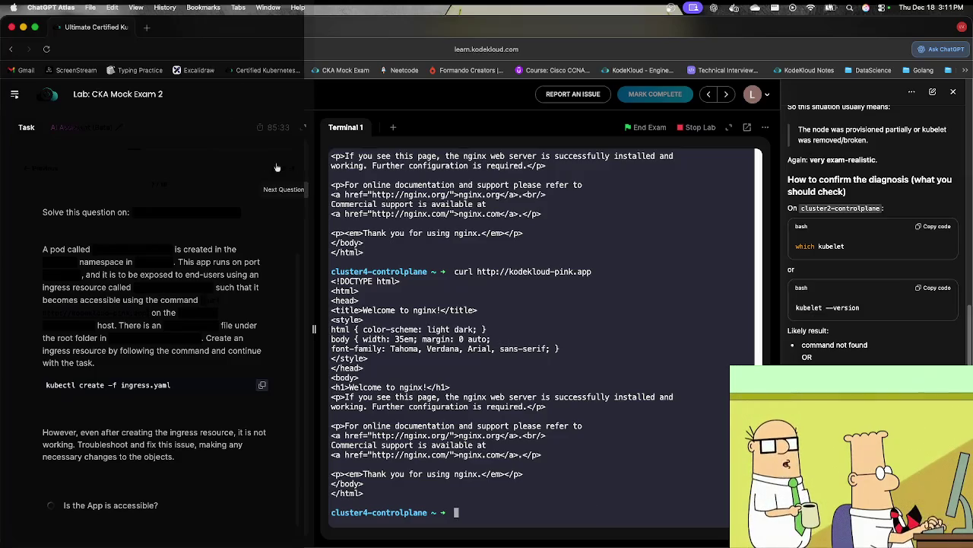
Step: Advance to the next exam question and exit the cluster4 control plane
click(276, 166)
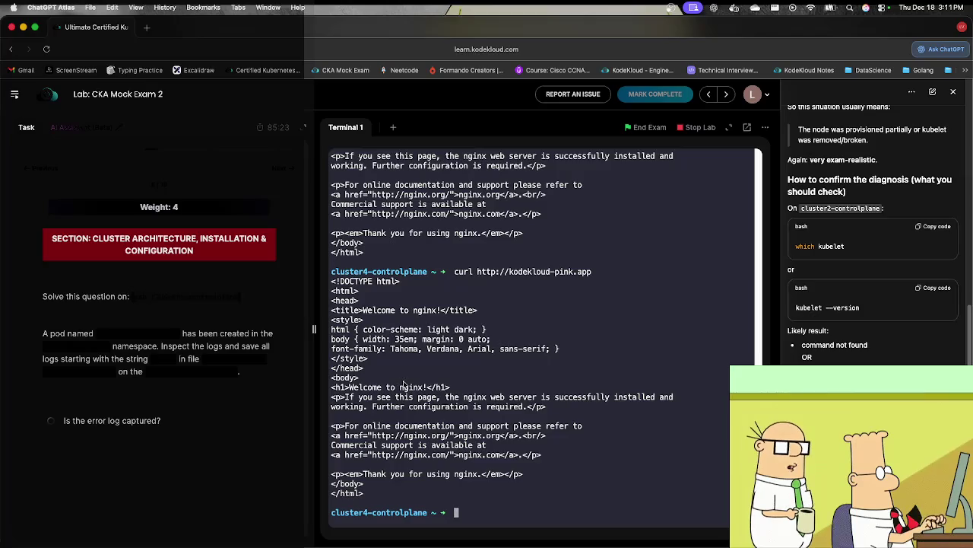
text(exi)
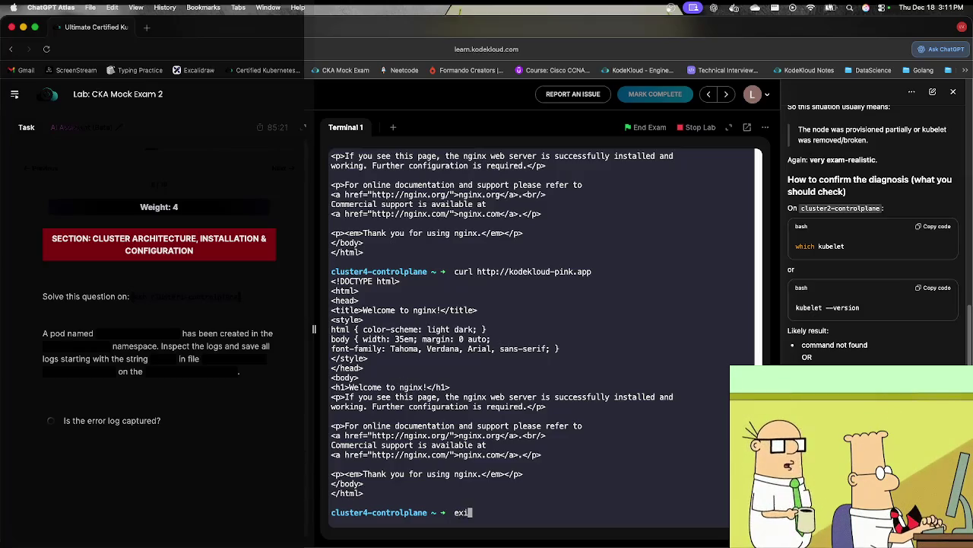
key(Return)
text(exit)
key(Return)
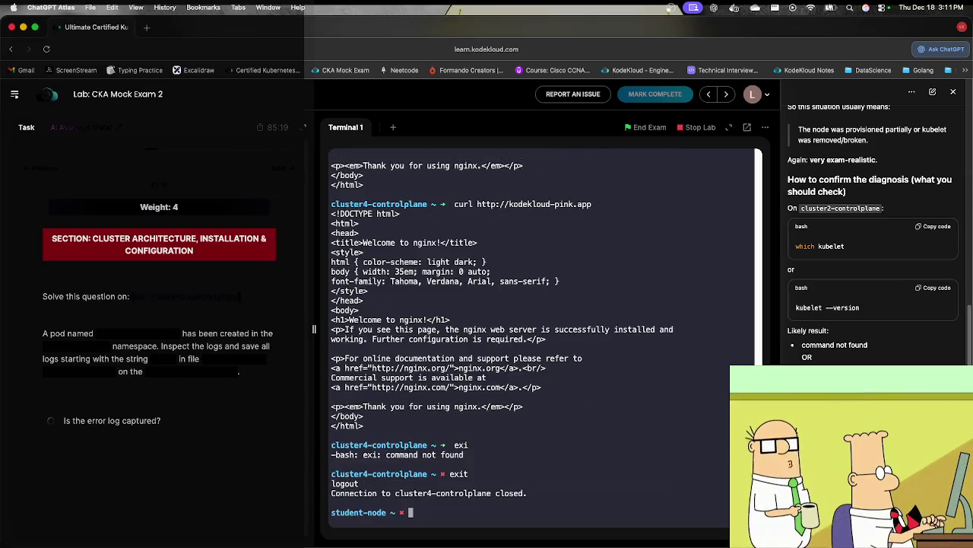
Step: SSH into cluster1-controlplane and clear the terminal
text(ssh cluster1-controlplane)
key(Return)
key(Return)
text(e)
key(BackSpace)
text(clear)
key(Return)
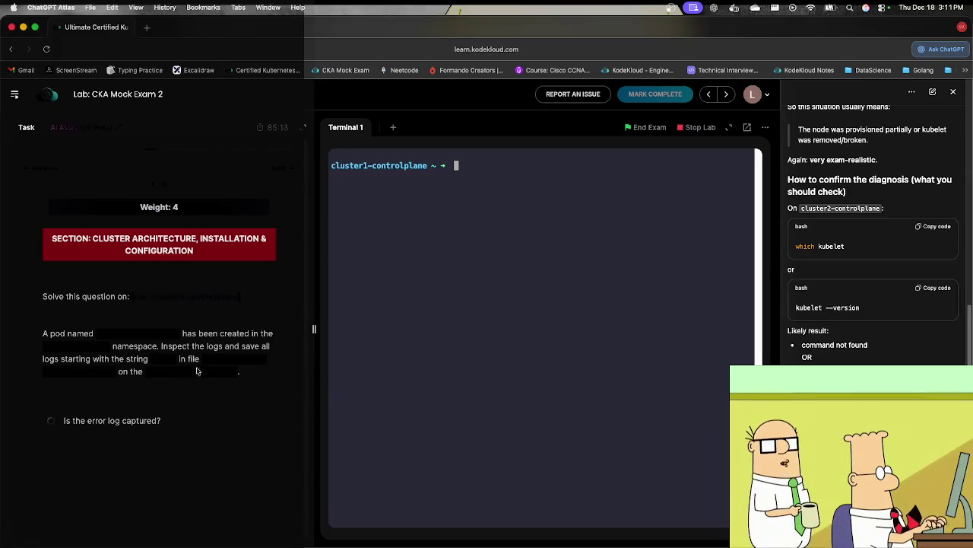
Step: Start a kubectl logs command for pod/beta-pod-cka01-arch, pasting the pod name from the task
click(103, 335)
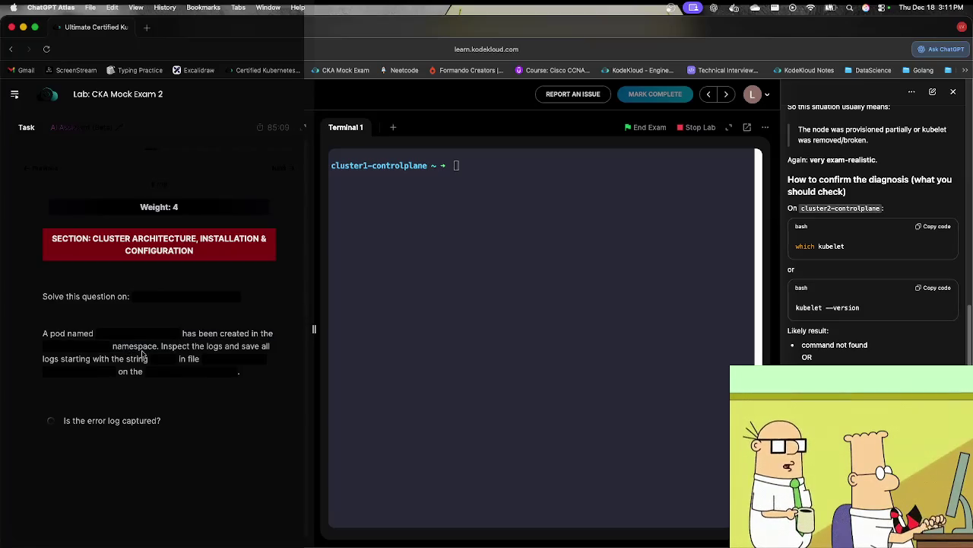
click(442, 377)
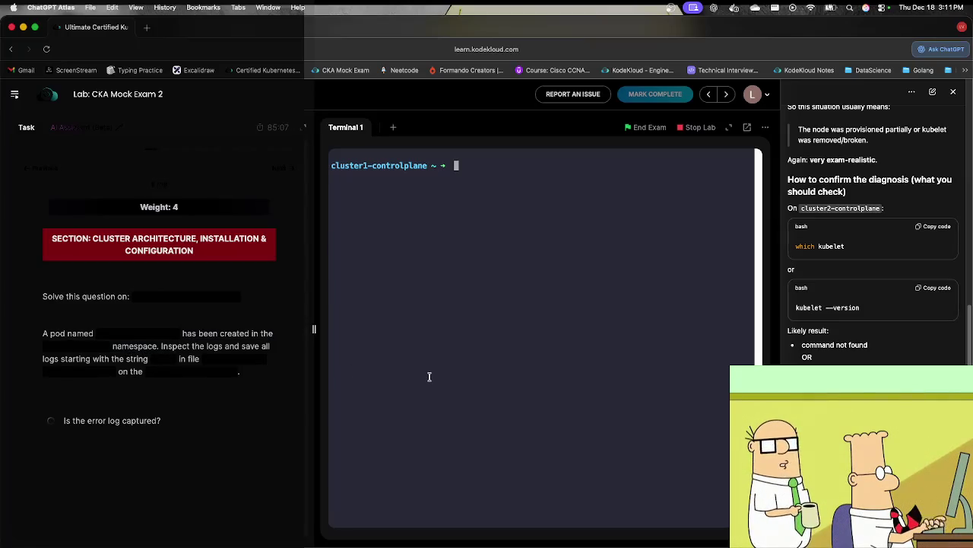
text(ku)
key(BackSpace)
key(BackSpace)
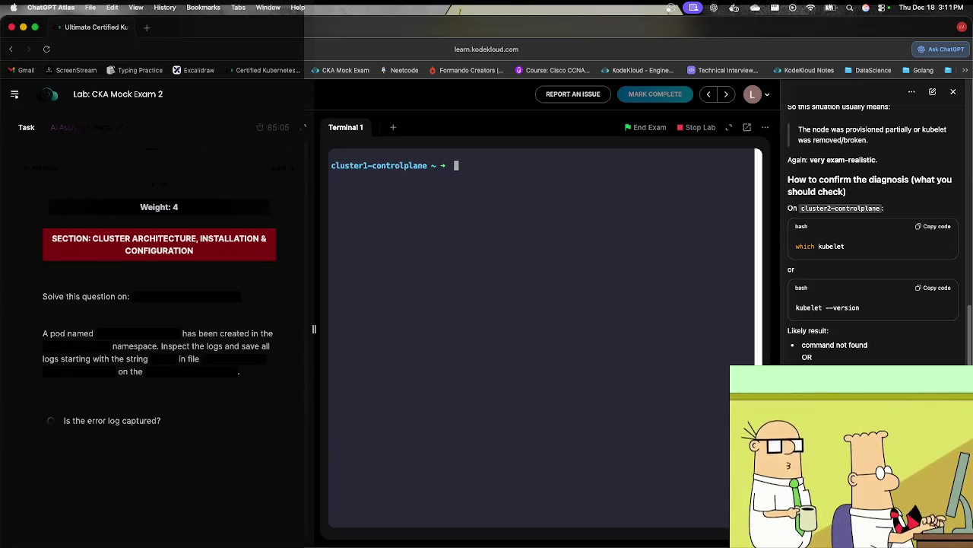
text(kube)
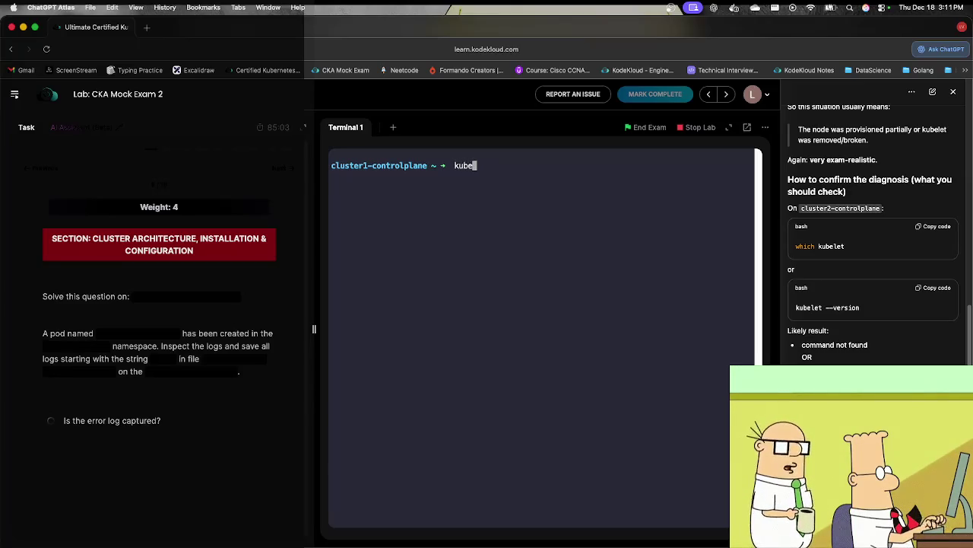
text(ctl logs pod/)
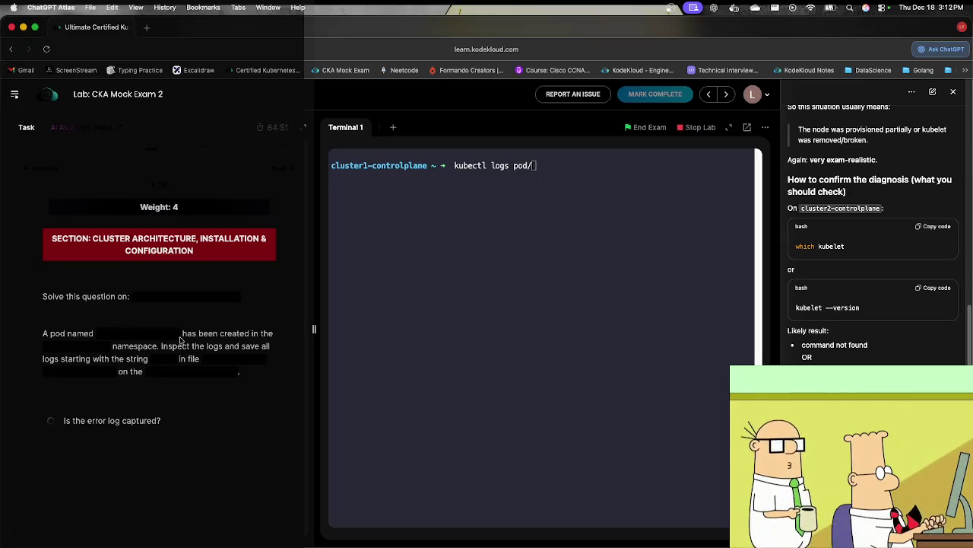
text(beta-pod-cka01-arch)
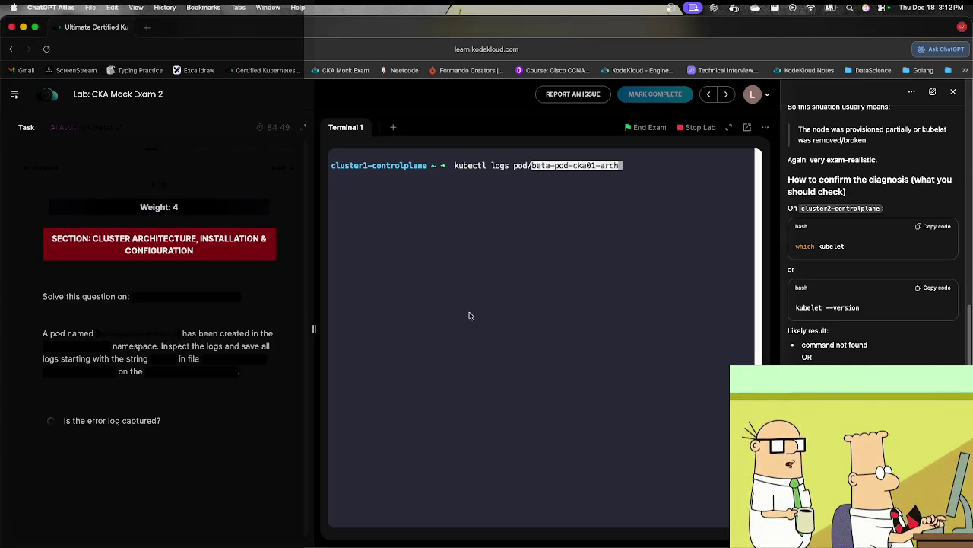
text(-)
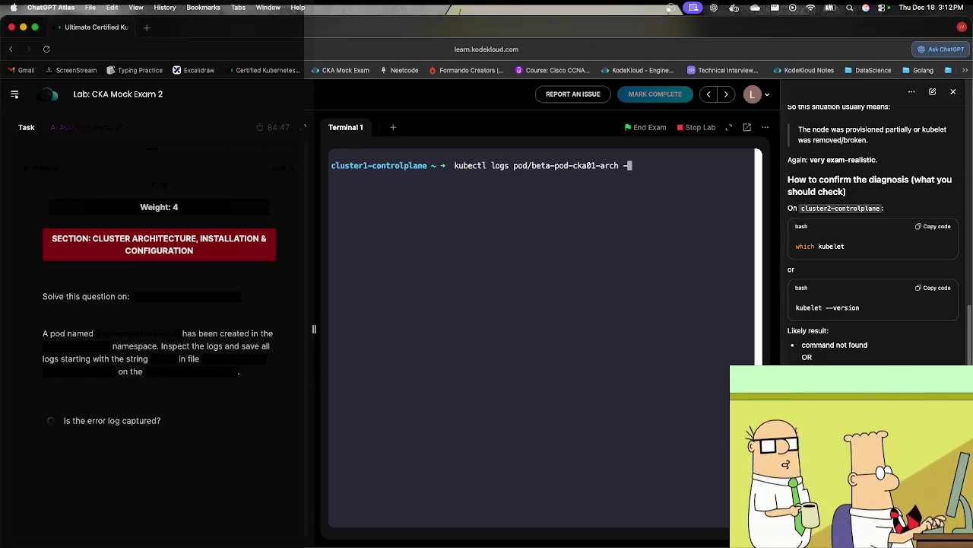
text(n)
Step: Add namespace beta-cka01-arch and a grep ERROR filter, then run it
drag(108, 350, 44, 353)
key(super+c)
click(515, 270)
key(super+v)
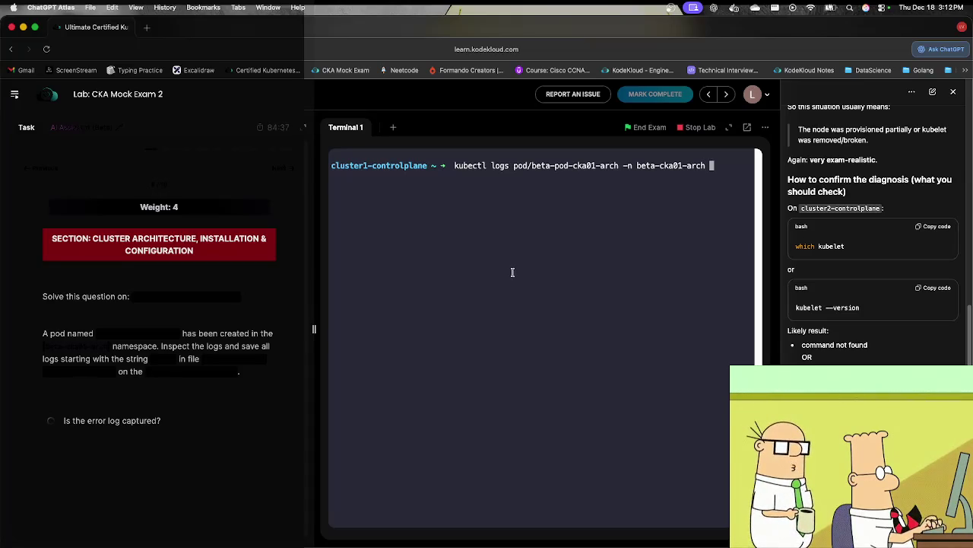
text(>)
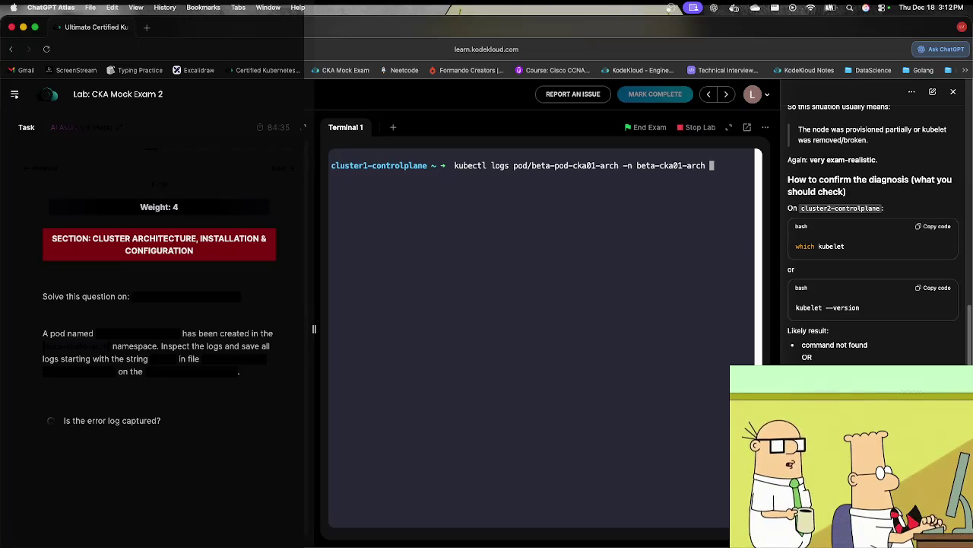
text( grep ERRO)
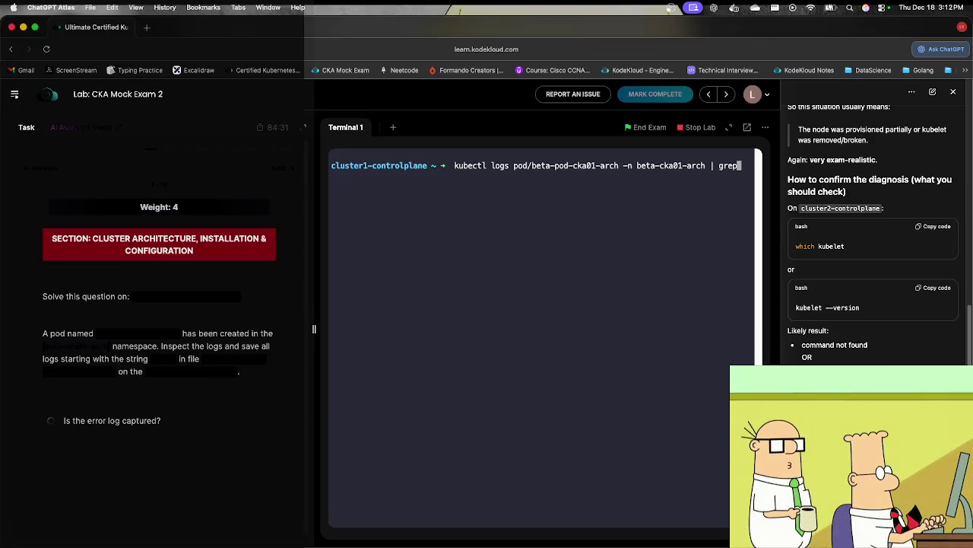
text(T)
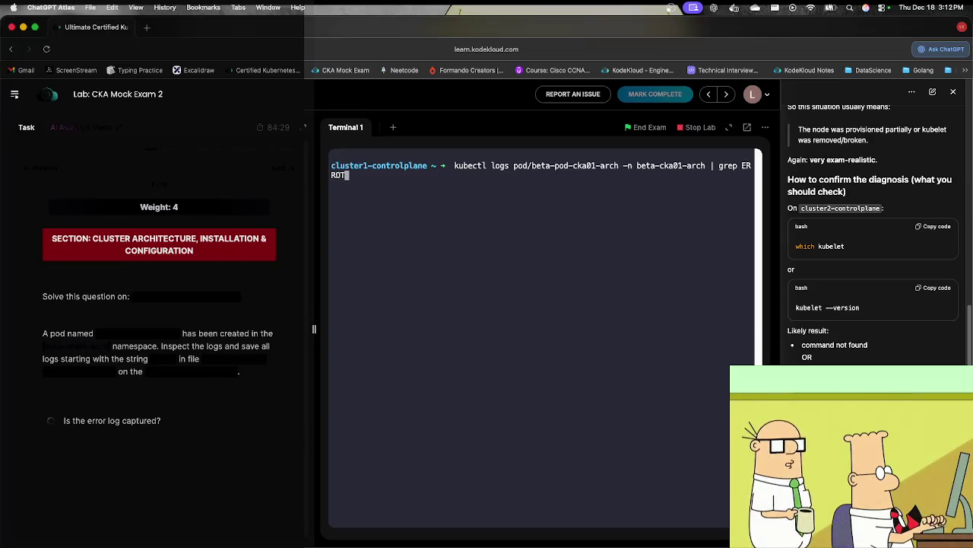
key(BackSpace)
text(ROR)
key(Return)
Step: Redirect the ERROR lines into /root/beta-pod-cka01-arch_errors, then advance to the next question
key(Up)
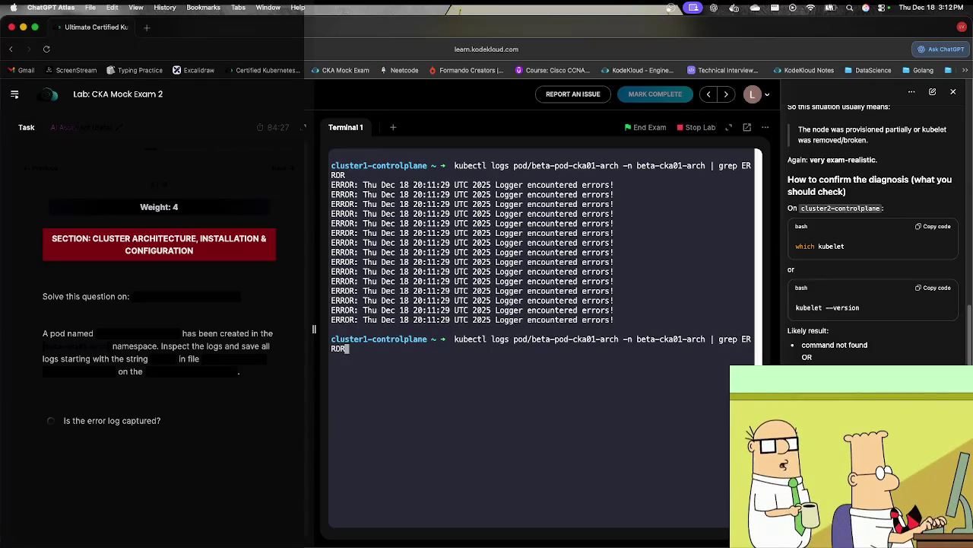
text(>)
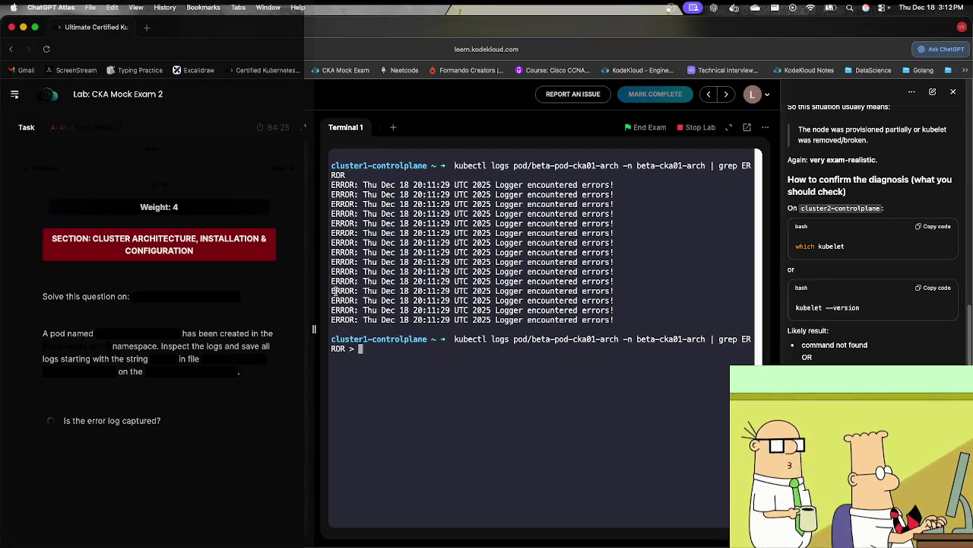
click(206, 359)
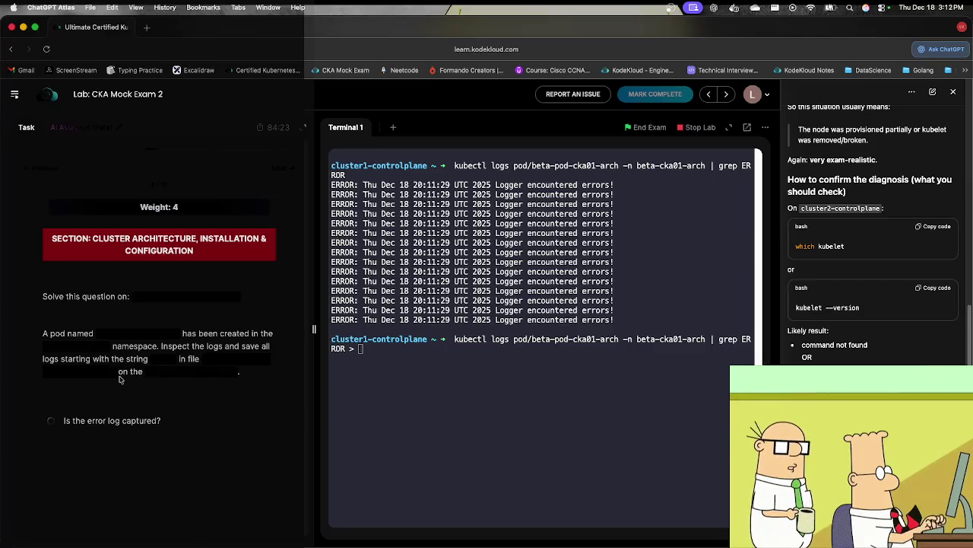
click(412, 404)
key(super+v)
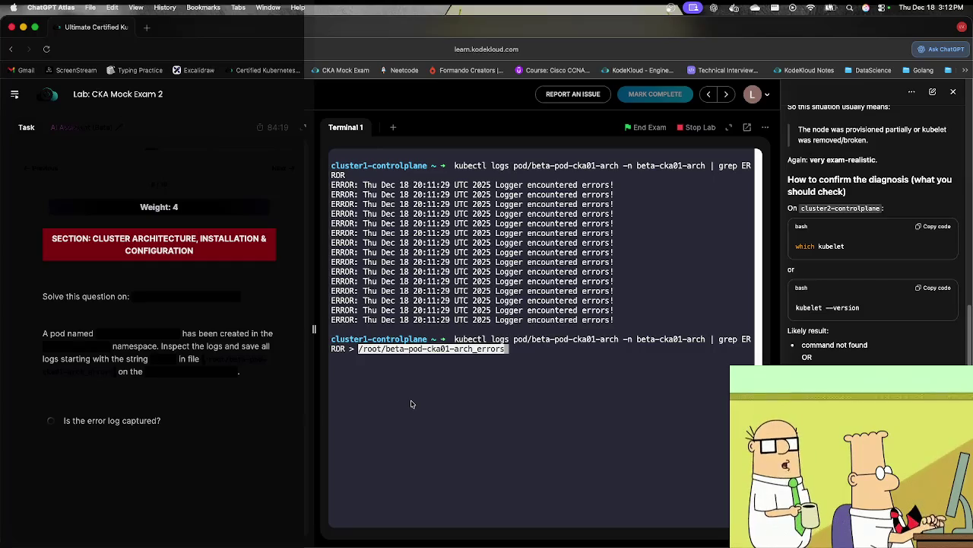
key(Return)
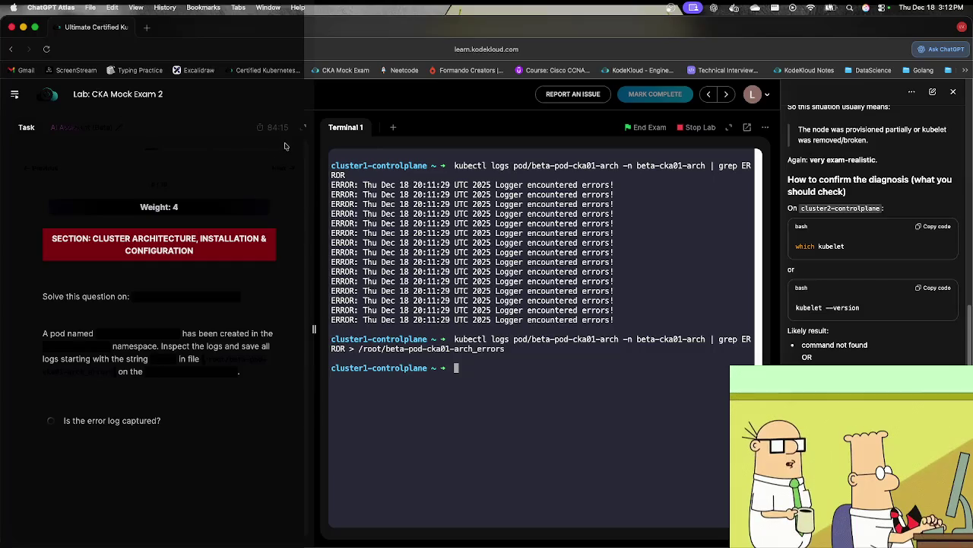
click(280, 167)
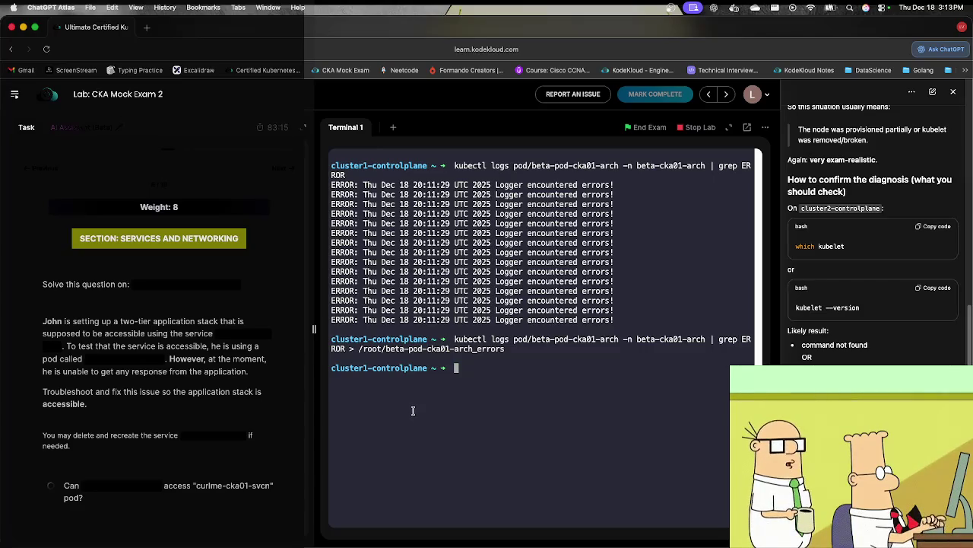
Step: Start a fresh shell prompt for the Services and Networking question
key(Return)
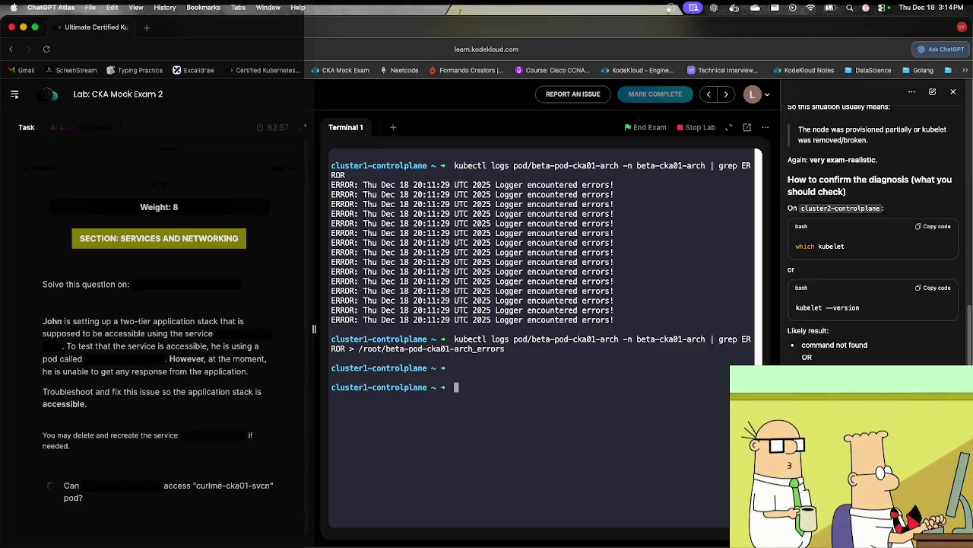
Step: List the services and delete the curlme-cka01-svcn service
text(kubectl)
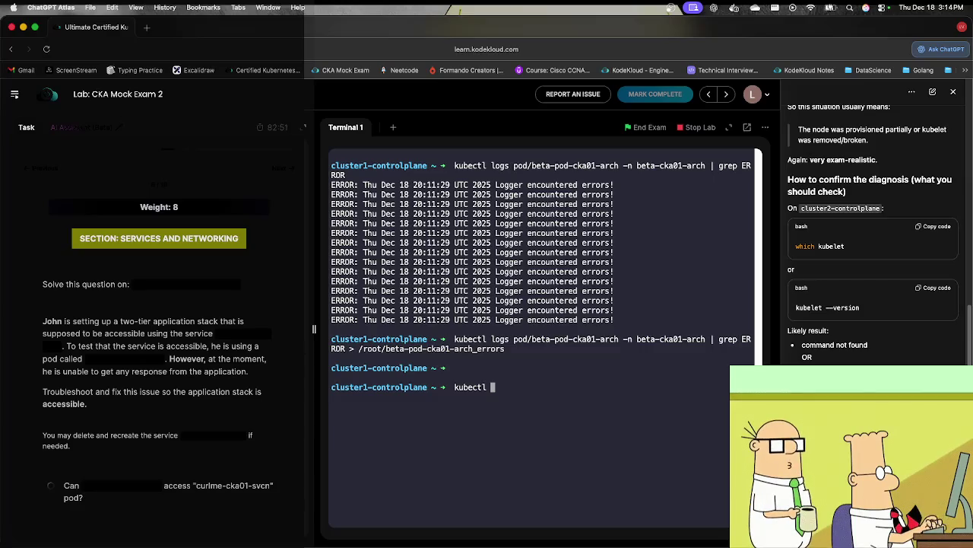
text( get svc)
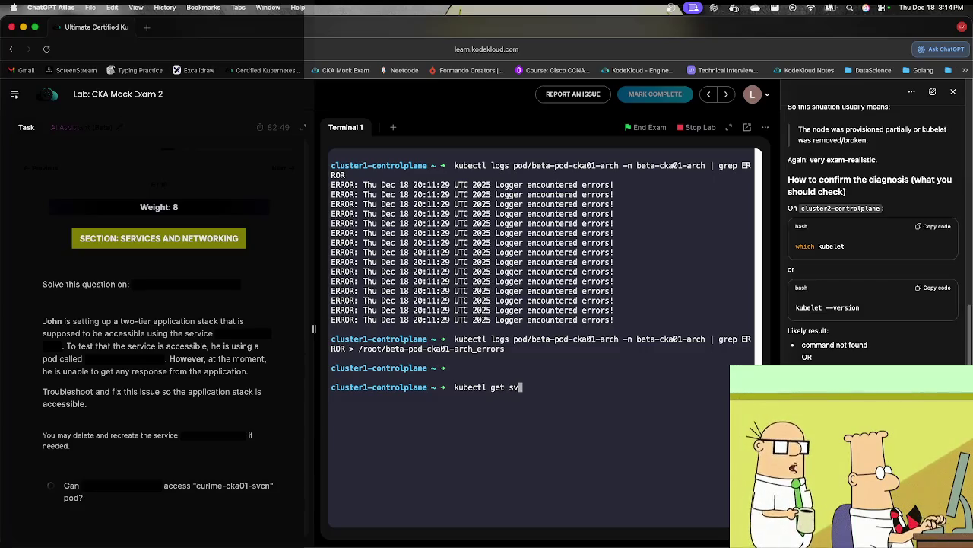
key(Return)
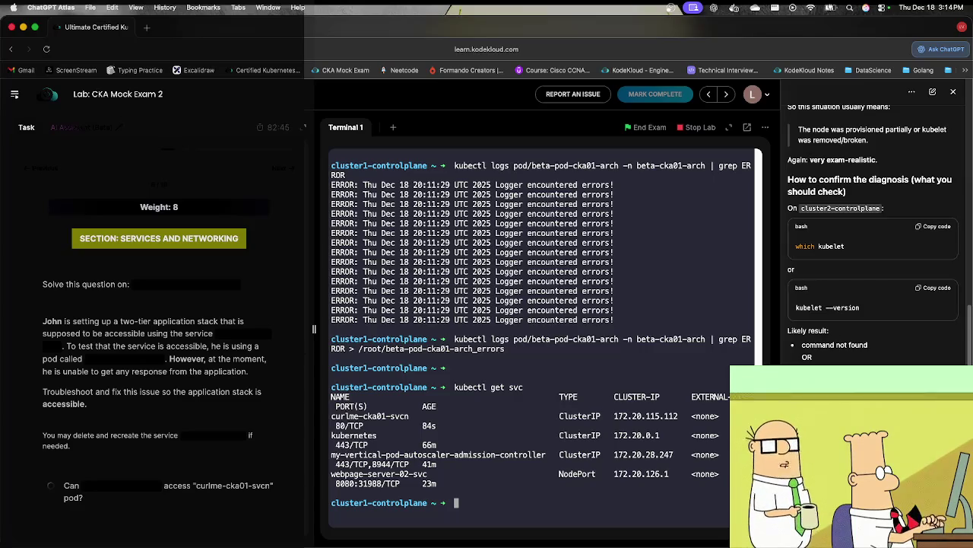
text(kubectl dele)
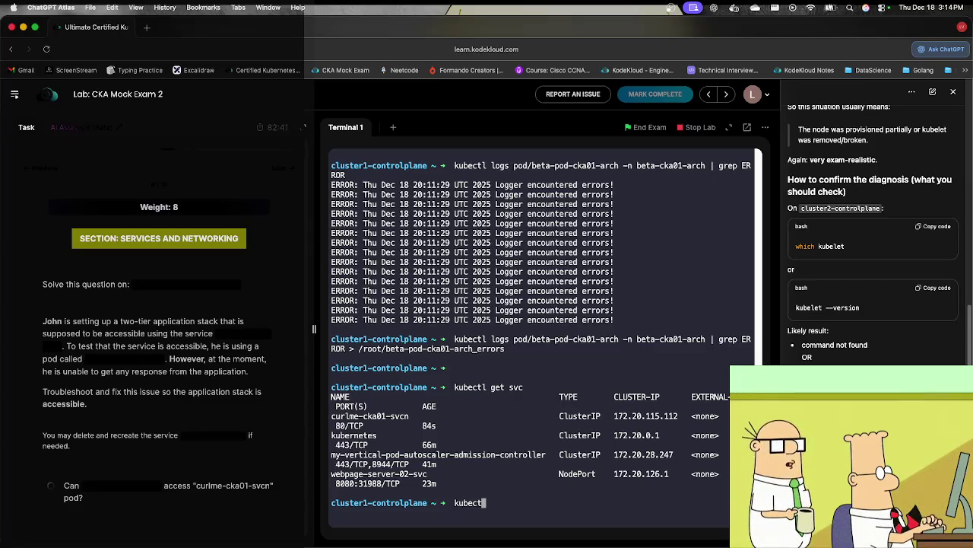
text(te svc)
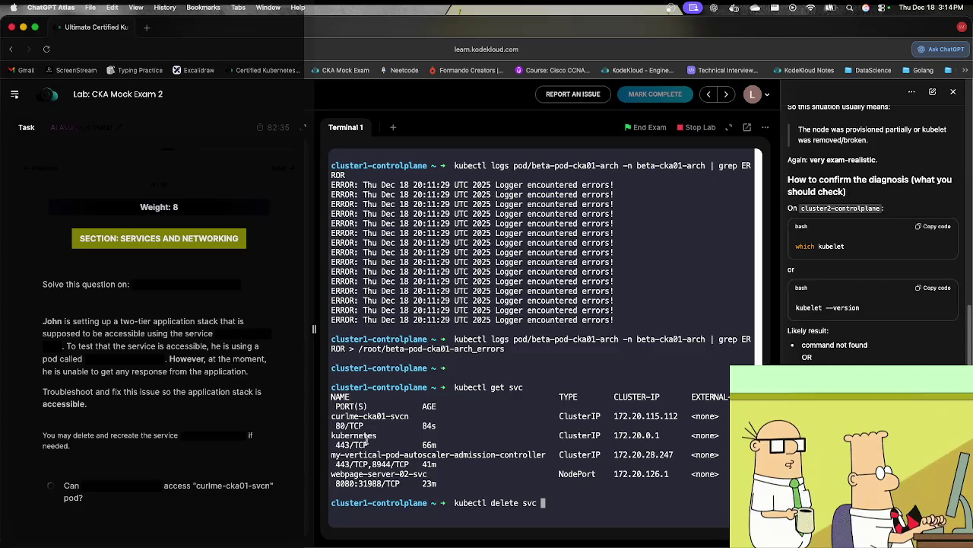
double_click(366, 416)
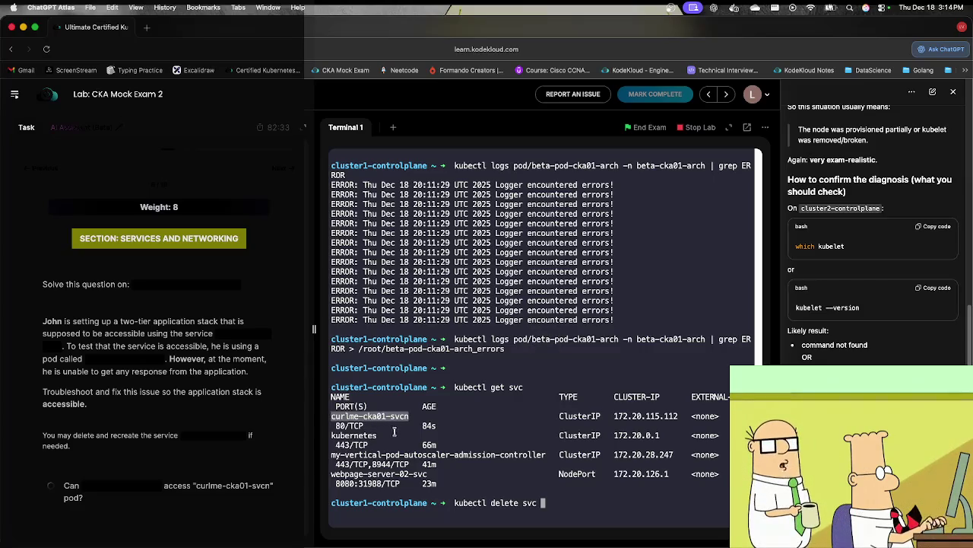
key(super+v)
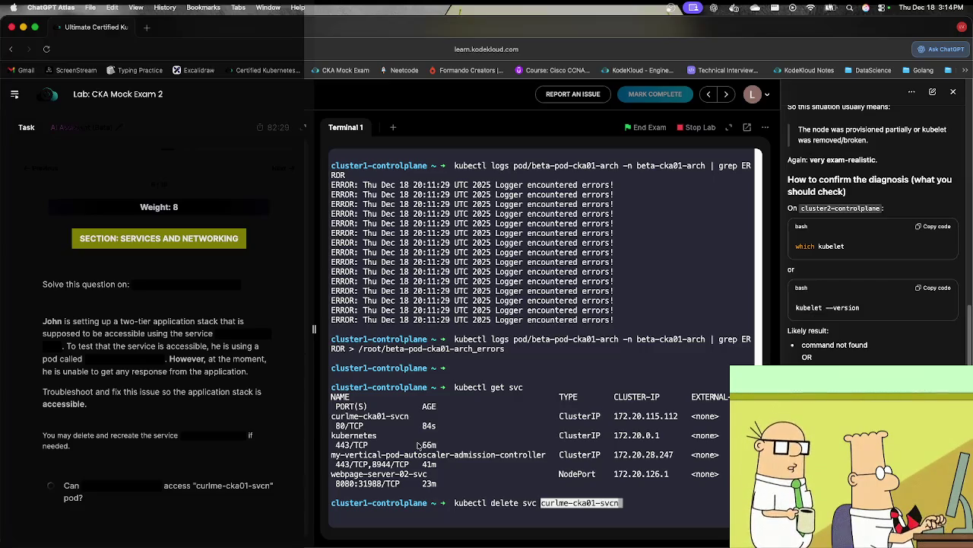
key(Return)
key(Up)
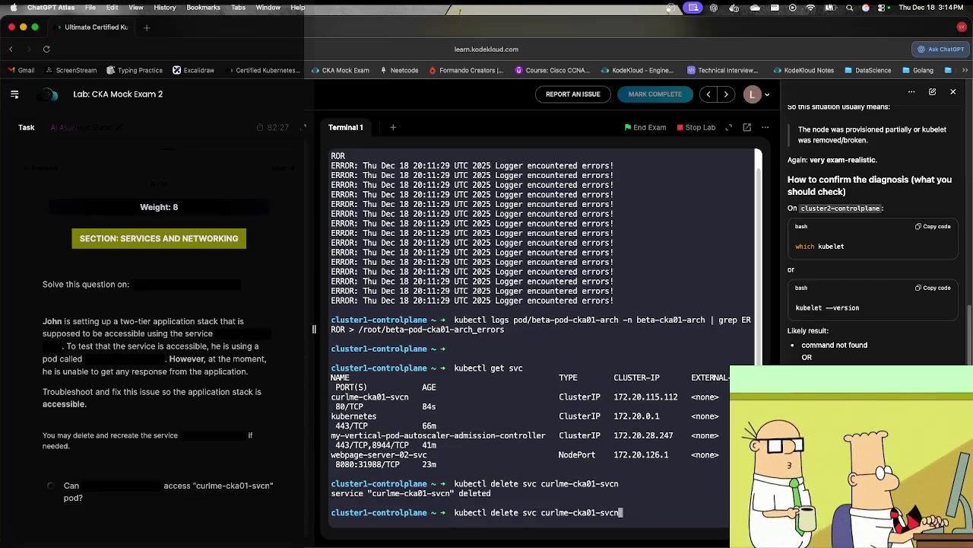
key(Down)
Step: Drop an unfinished expose command and list the pods with kubectl get pods
text(k)
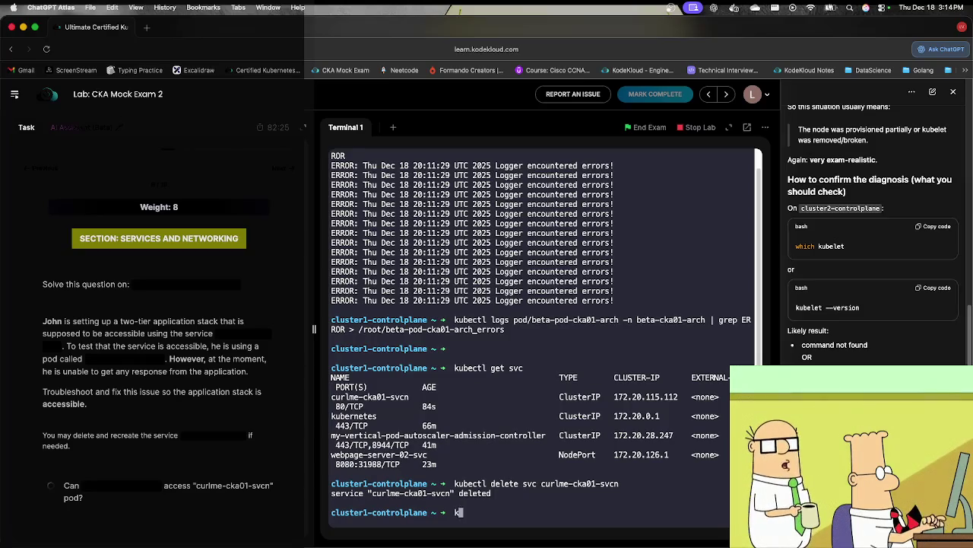
text(ubectl expose)
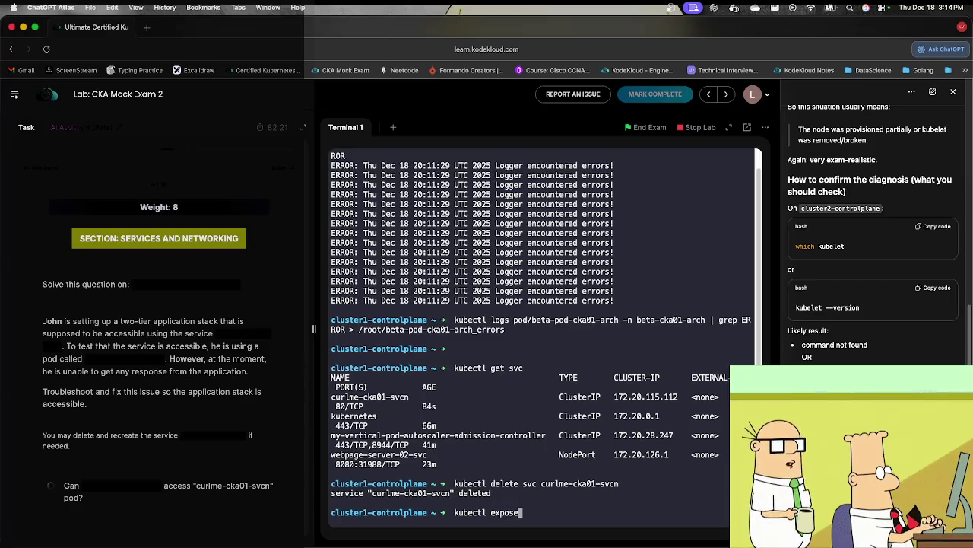
text( po)
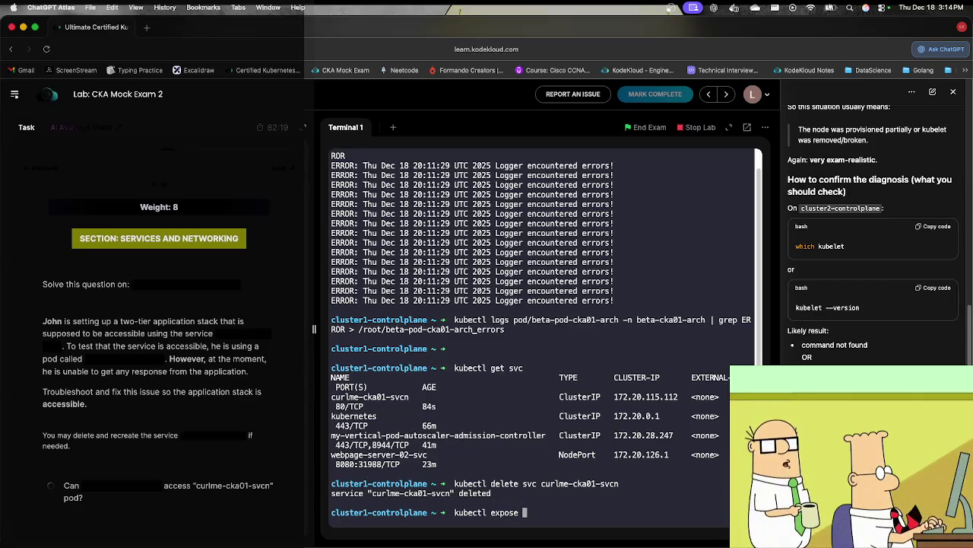
text(d)
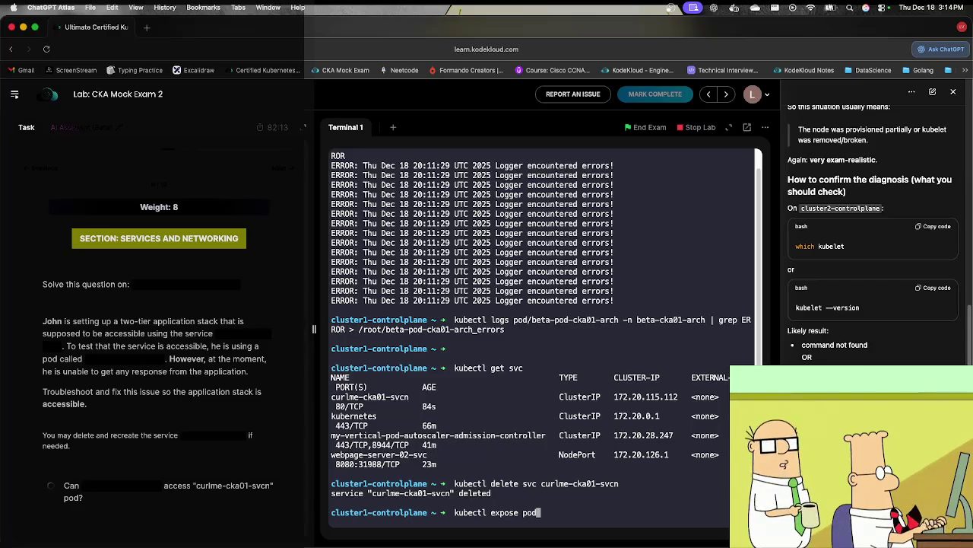
key(BackSpace)
key(BackSpace)
key(BackSpace)
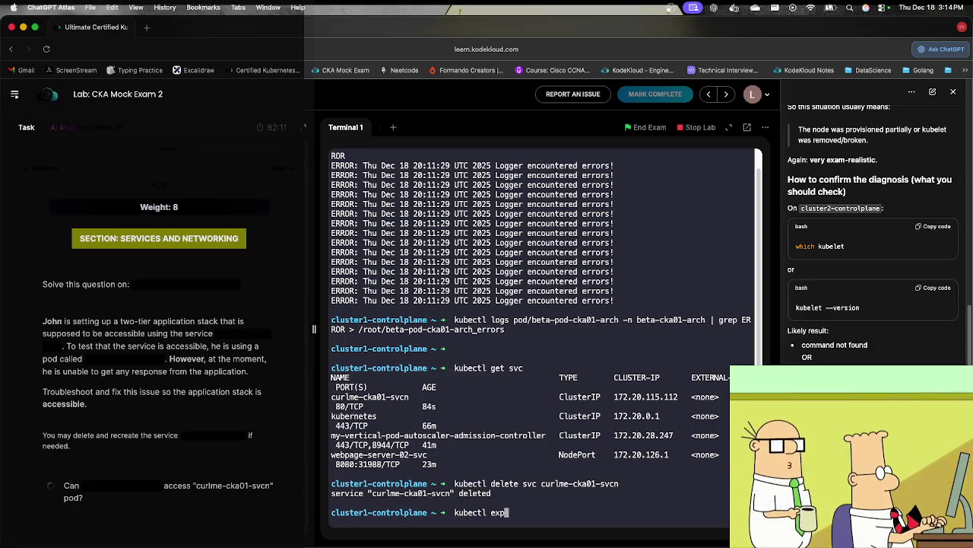
key(BackSpace)
key(BackSpace)
key(BackSpace)
text(kubectl get pods)
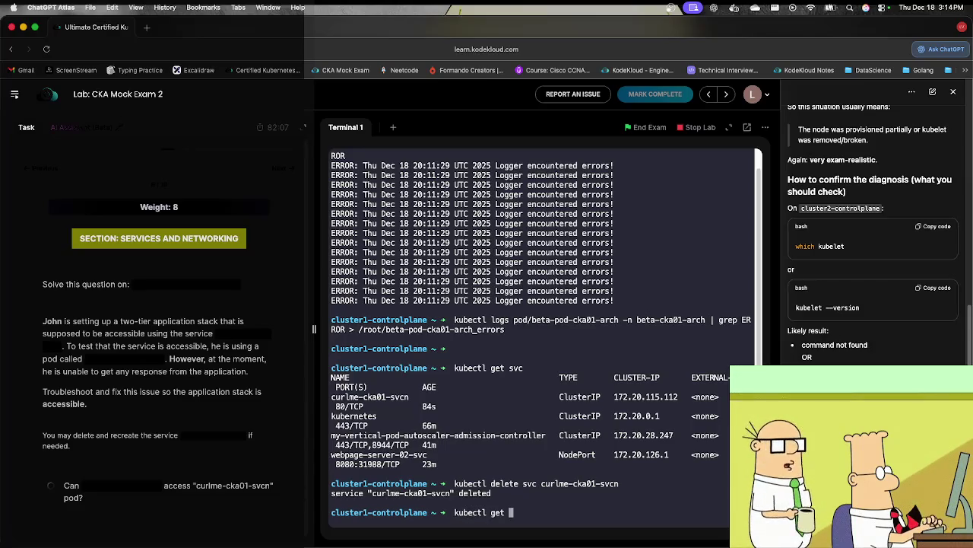
key(Return)
key(Up)
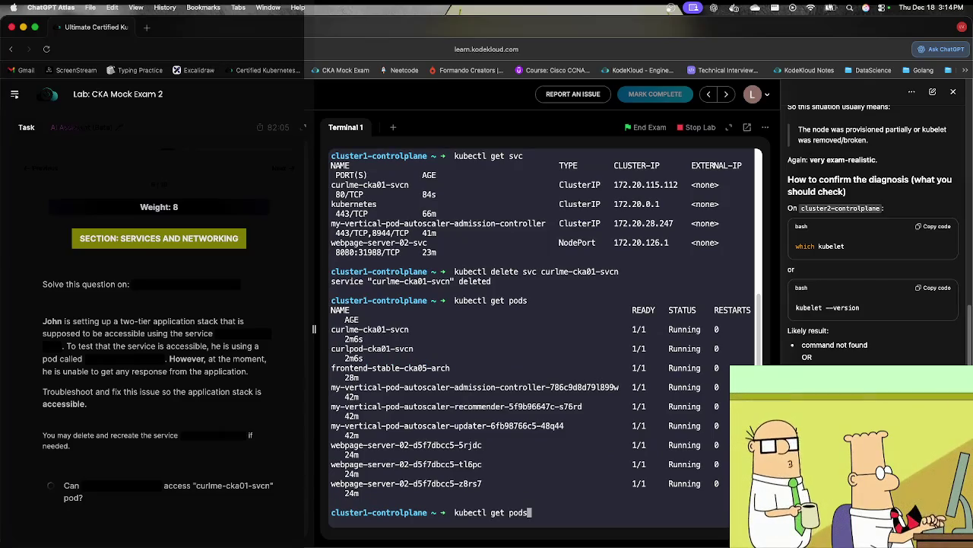
key(ctrl+u)
Step: Show the help for kubectl expose pod curlme-cka01-svcn
text(kubectl get)
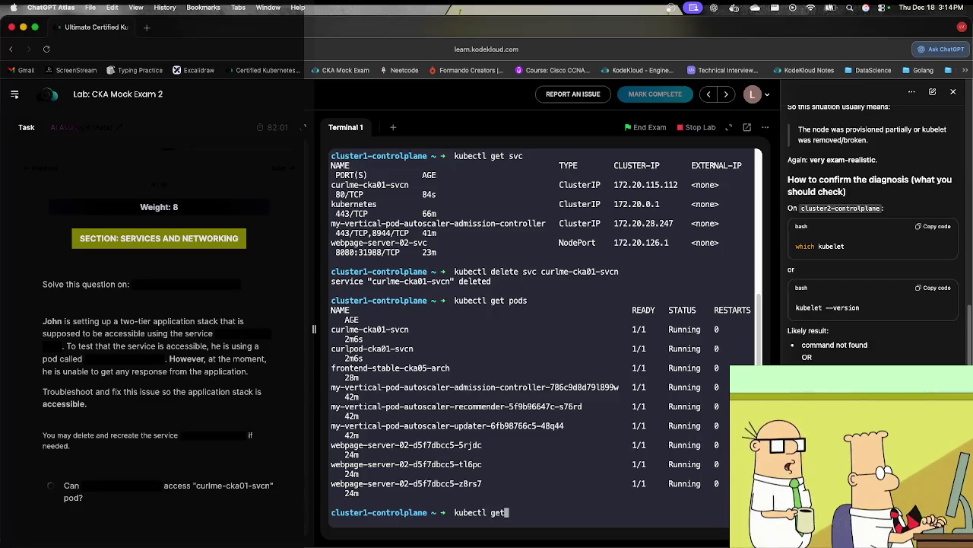
key(BackSpace)
key(BackSpace)
key(BackSpace)
text(expose pod)
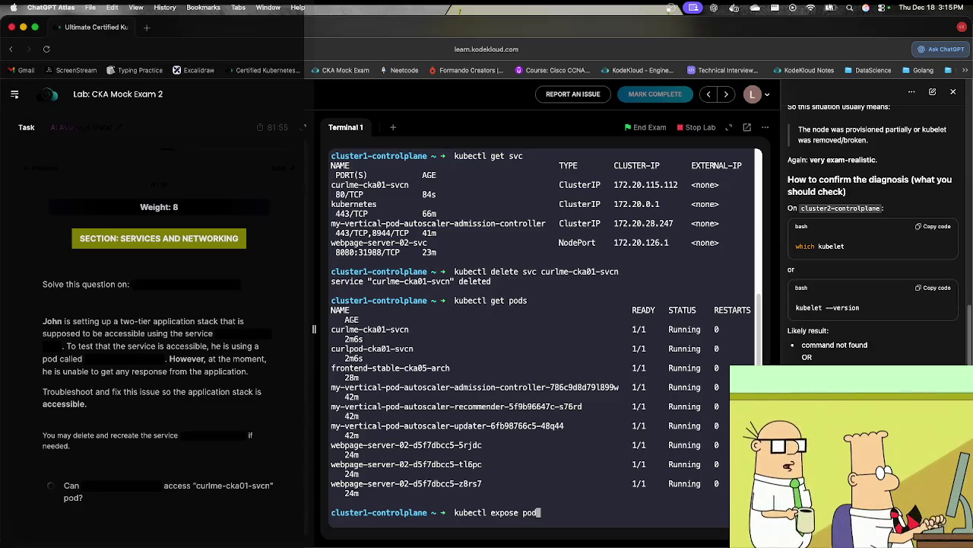
double_click(368, 328)
key(super+c)
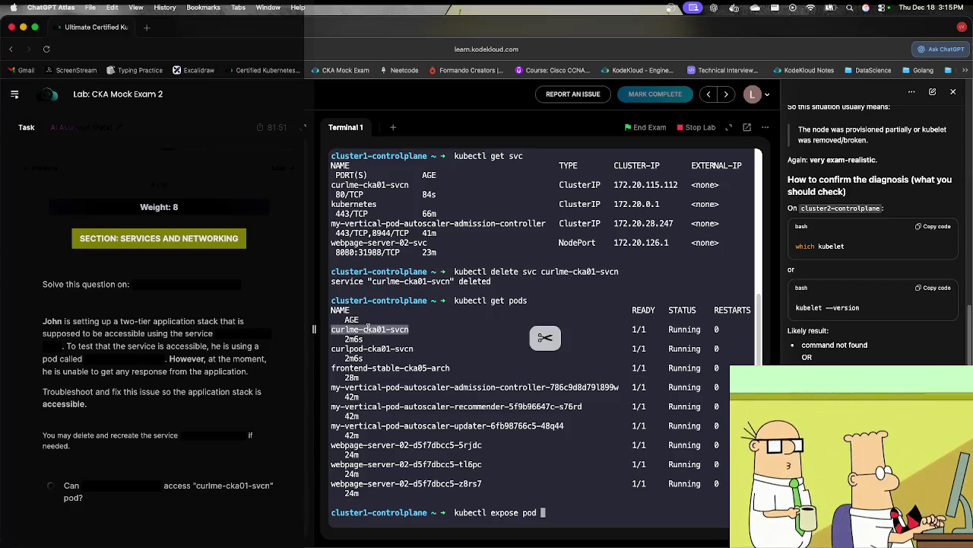
click(423, 406)
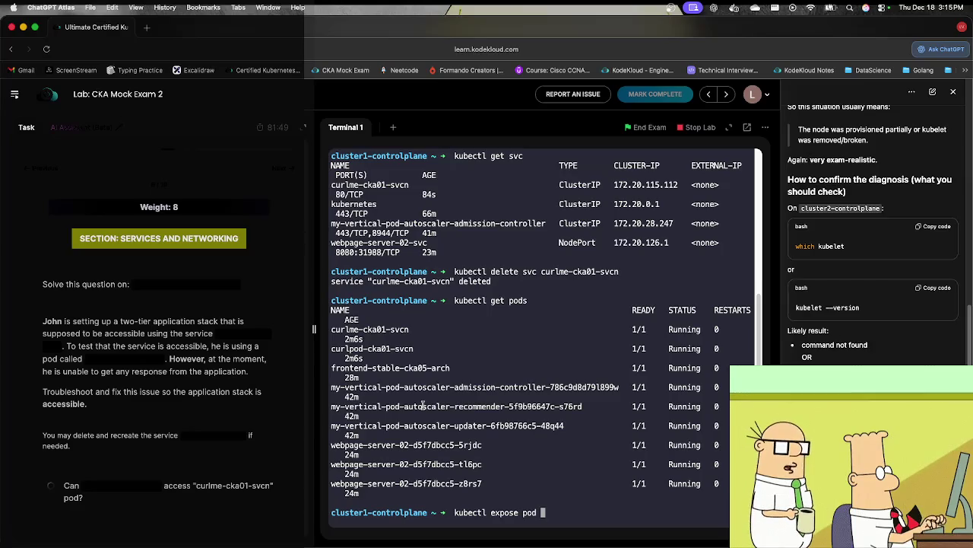
key(super+v)
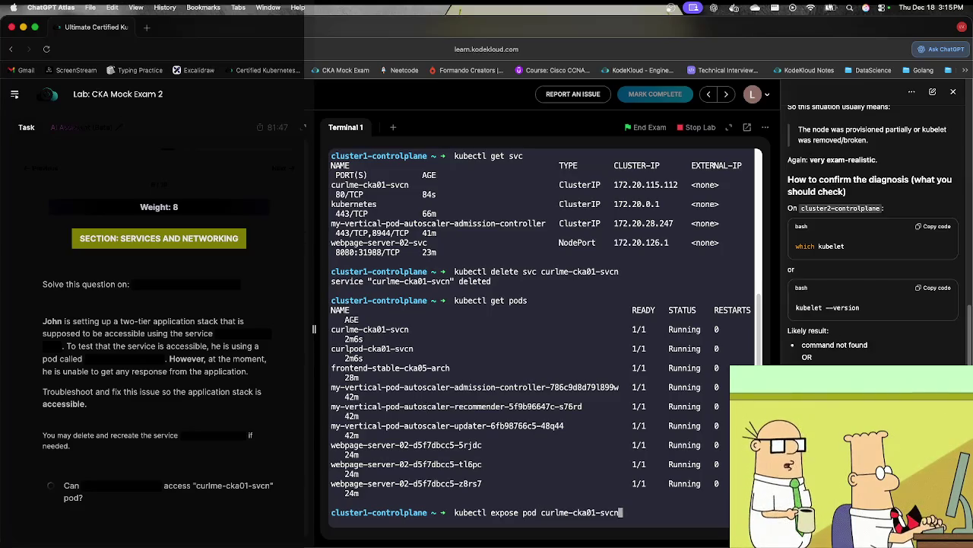
text(--help)
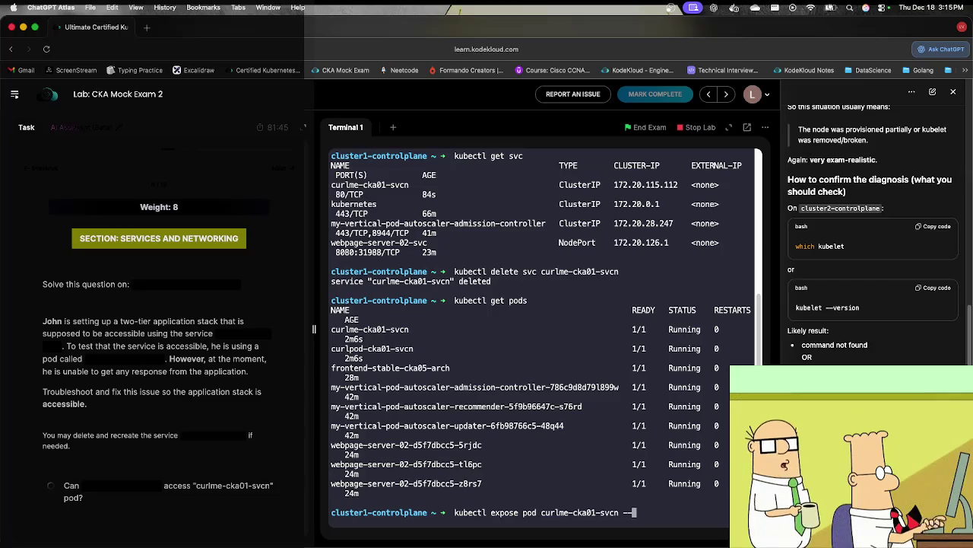
key(Return)
Step: Expose pod curlme-cka01-svcn as ClusterIP service curlme-cka01-svcn on port 80, protocol TCP
key(Up)
key(BackSpace)
key(BackSpace)
key(BackSpace)
key(BackSpace)
key(BackSpace)
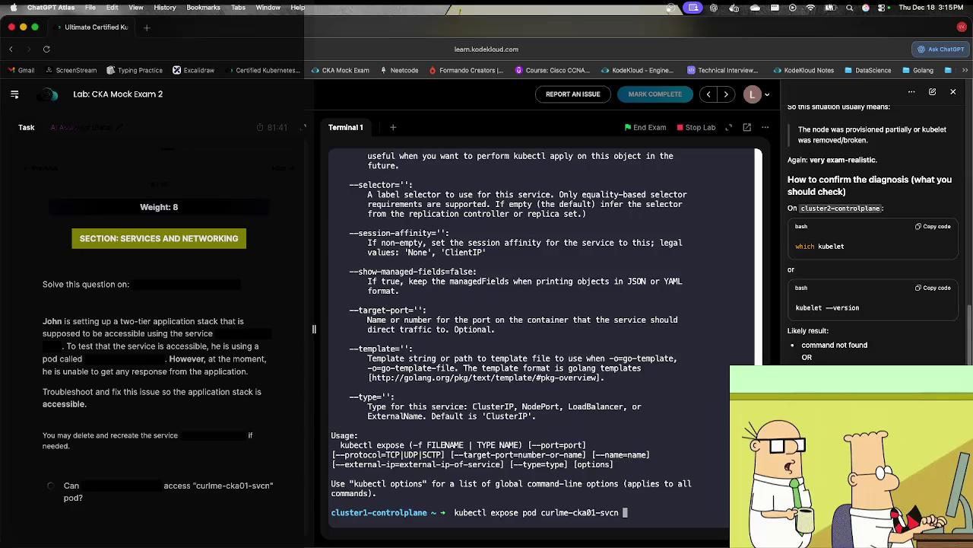
text(-)
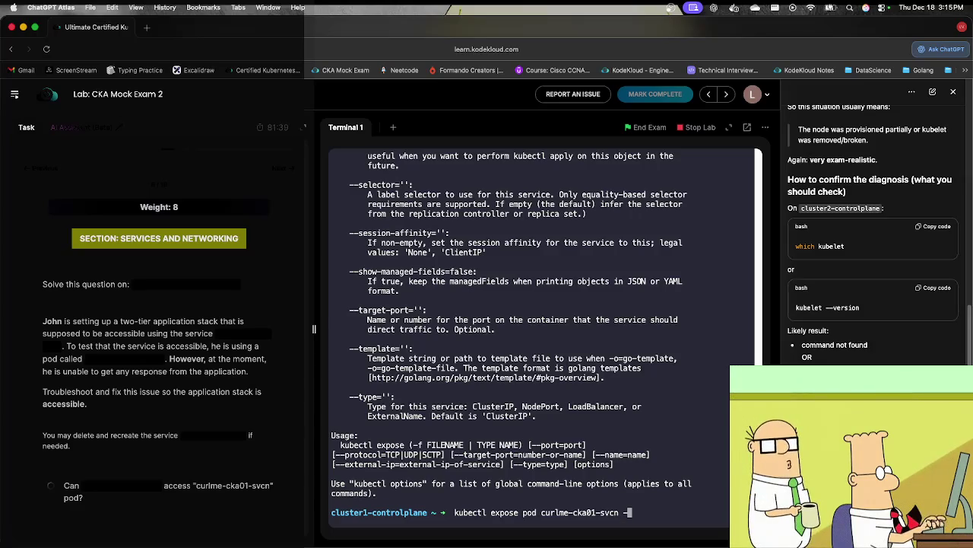
text(-port)
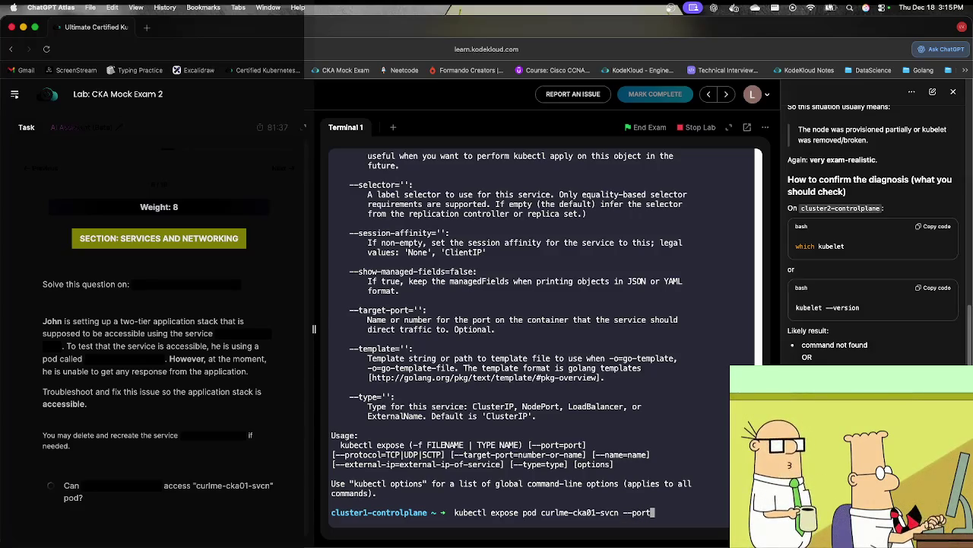
text(=)
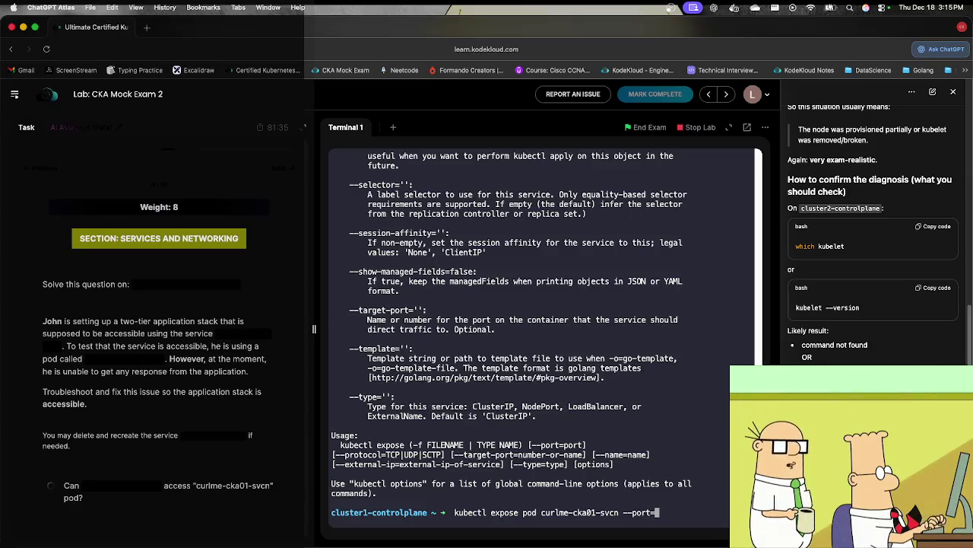
text(80)
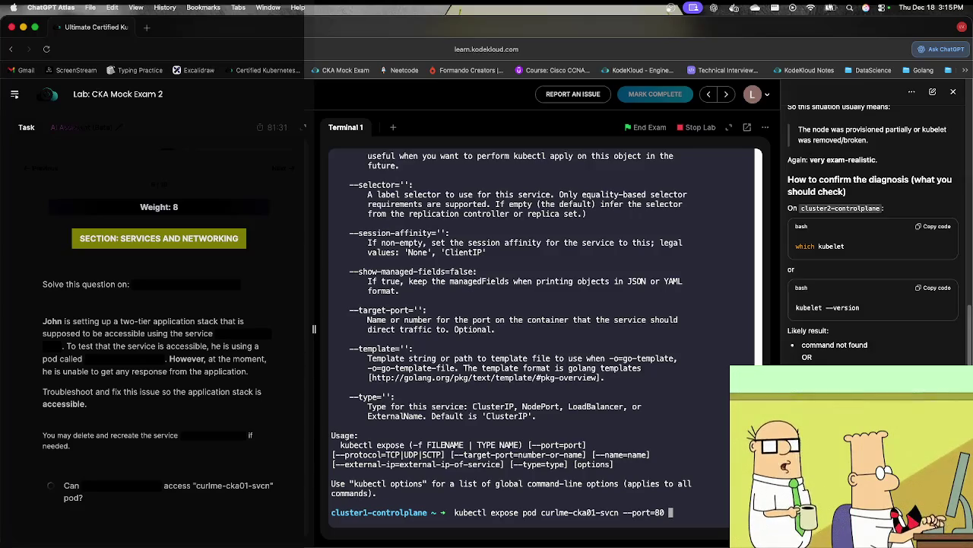
text( --tar)
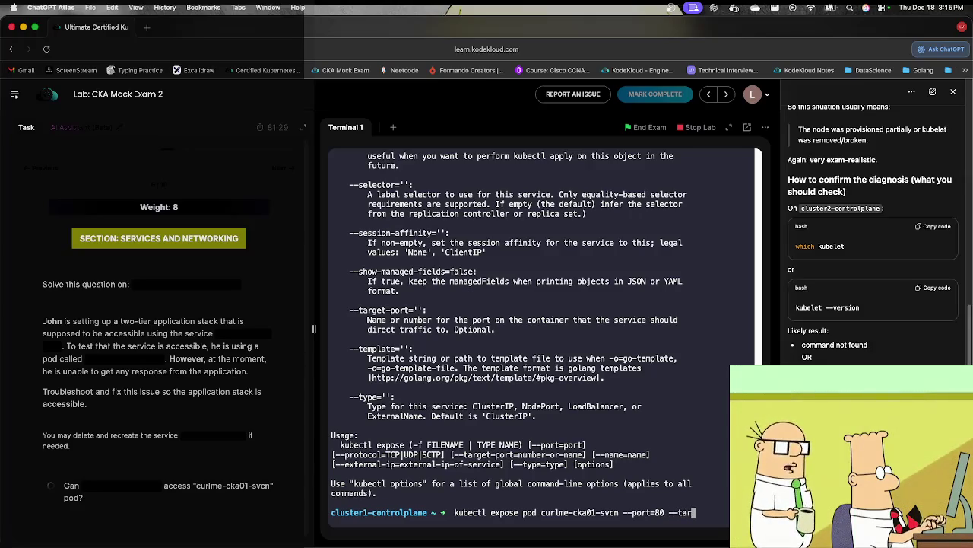
text(get)
text(=)
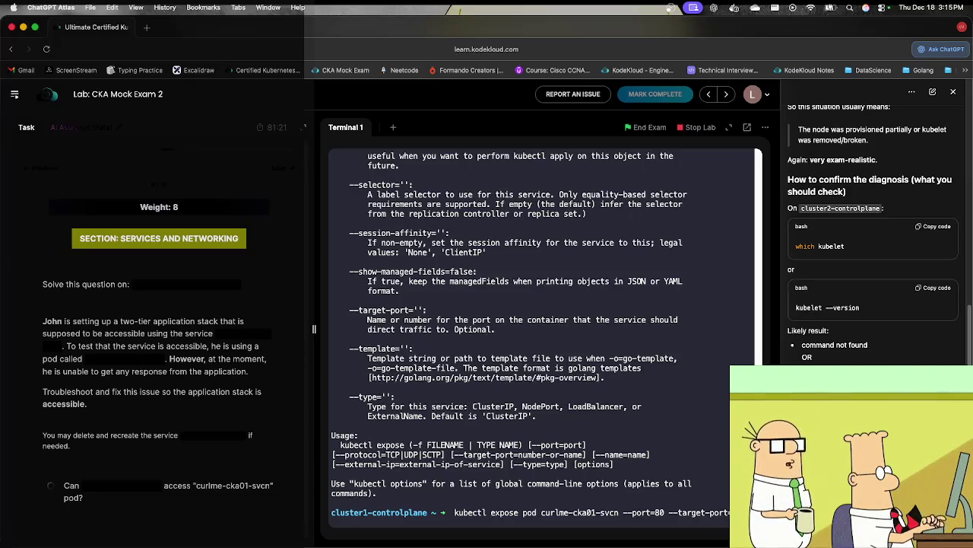
text(-p)
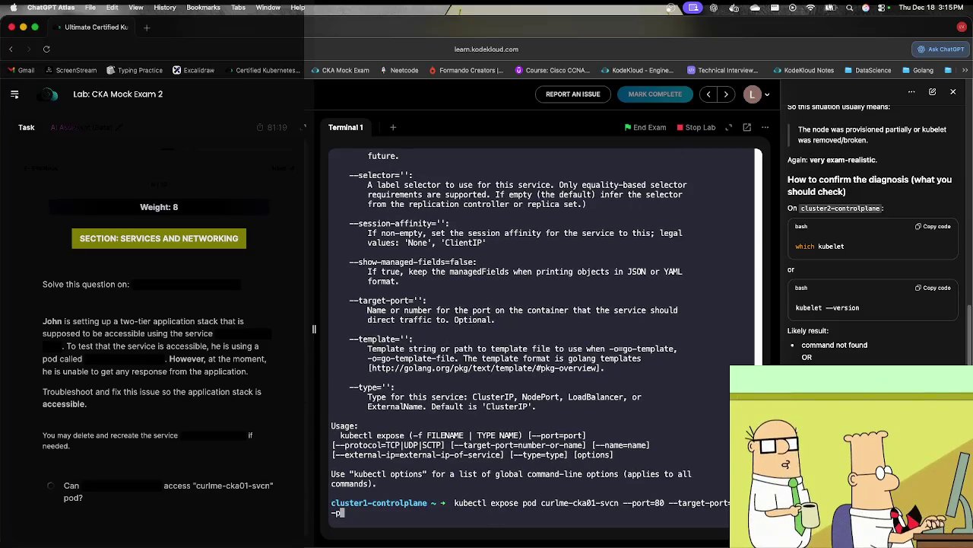
text(rotocol=)
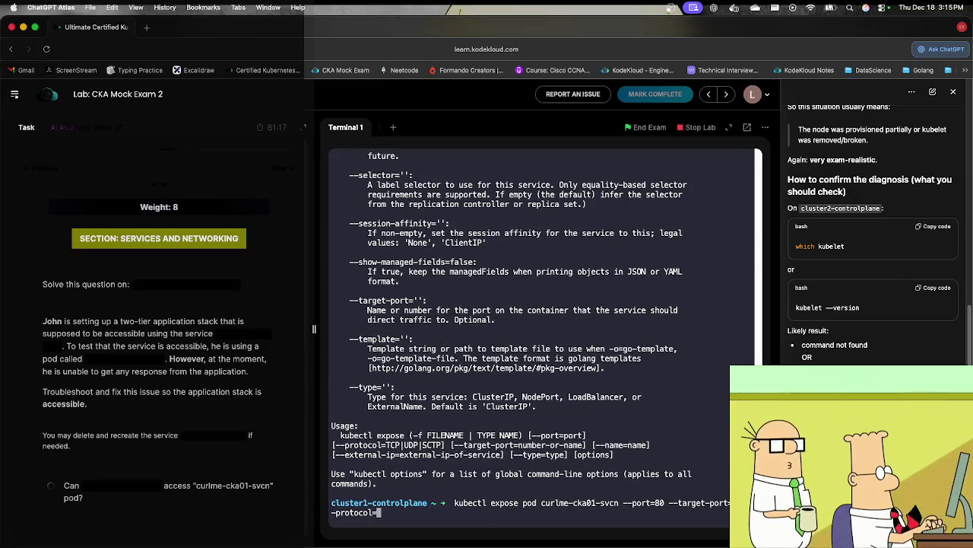
text(TCP)
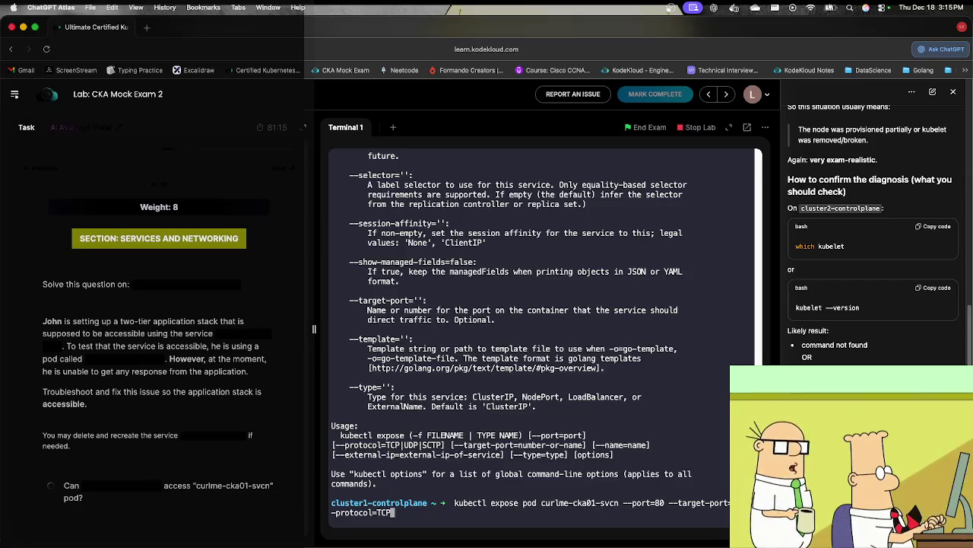
text( --na)
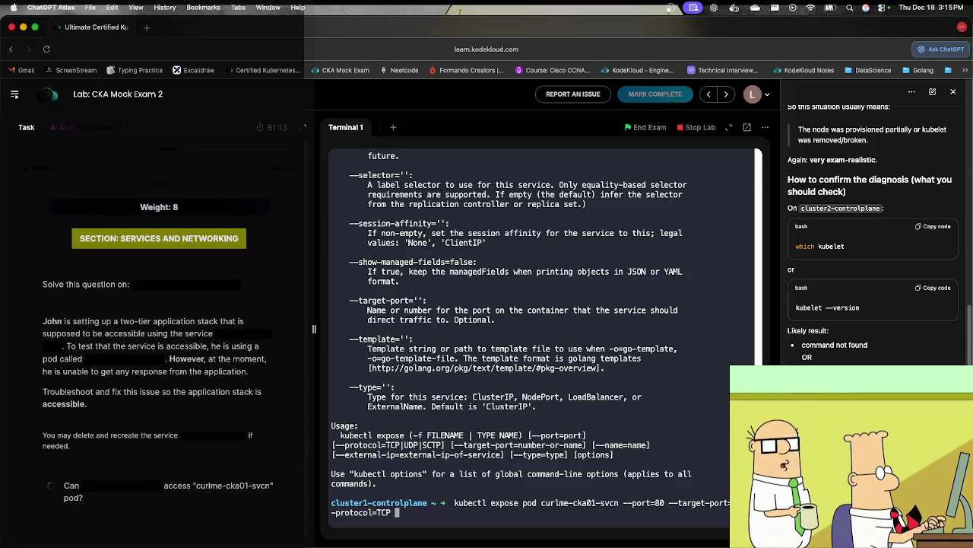
text(me=)
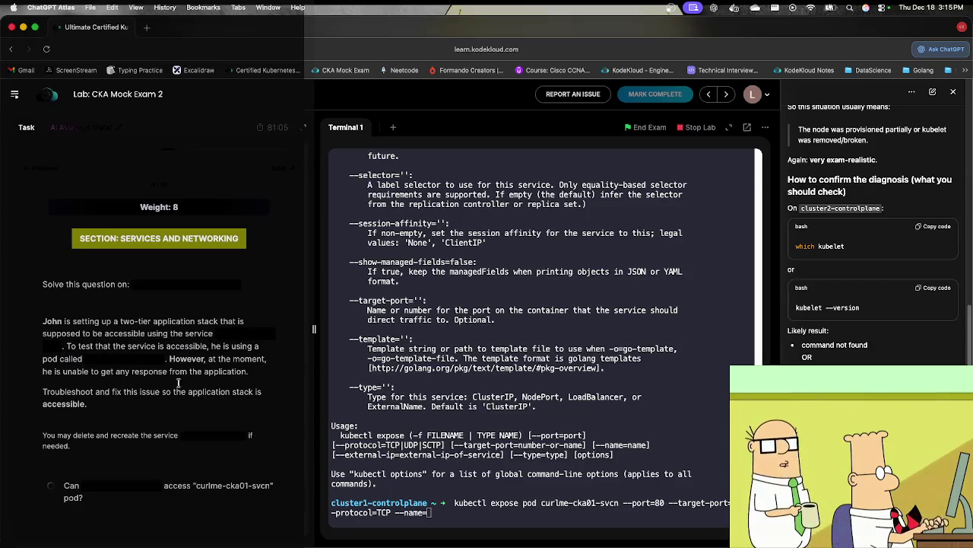
key(super+v)
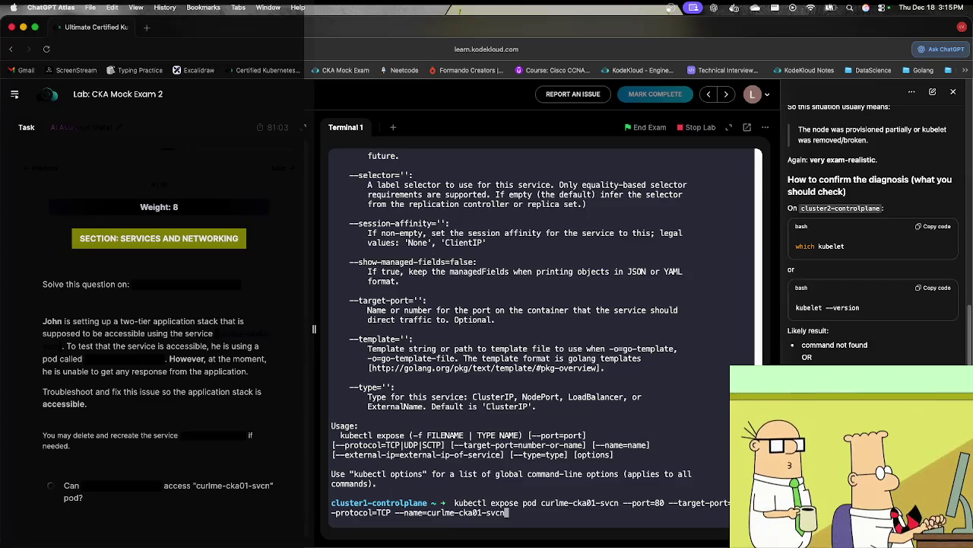
text(--name)
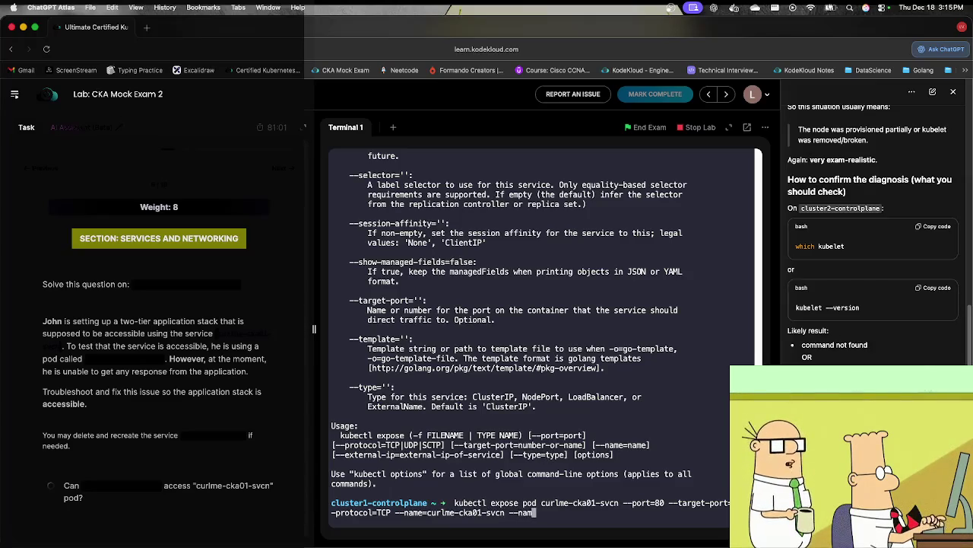
key(BackSpace)
key(BackSpace)
key(BackSpace)
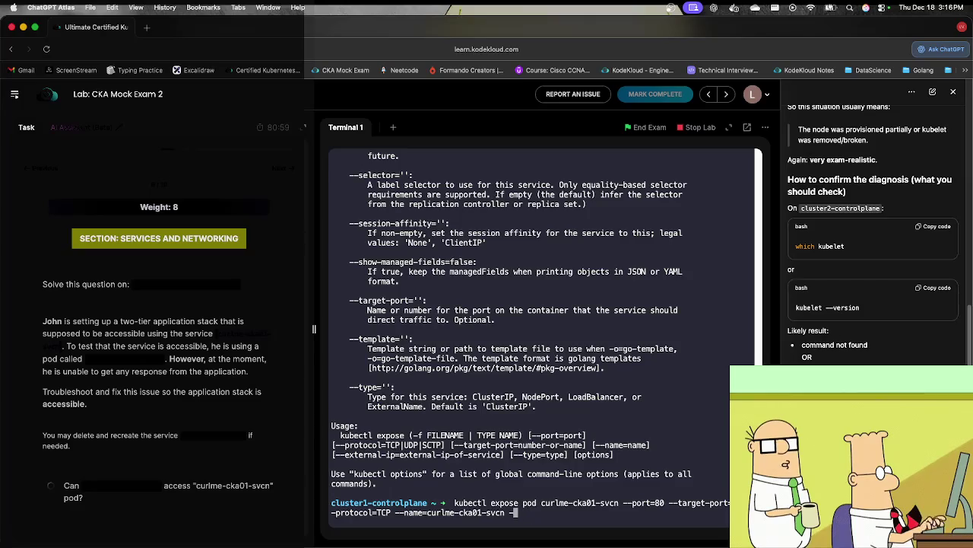
text(-typ)
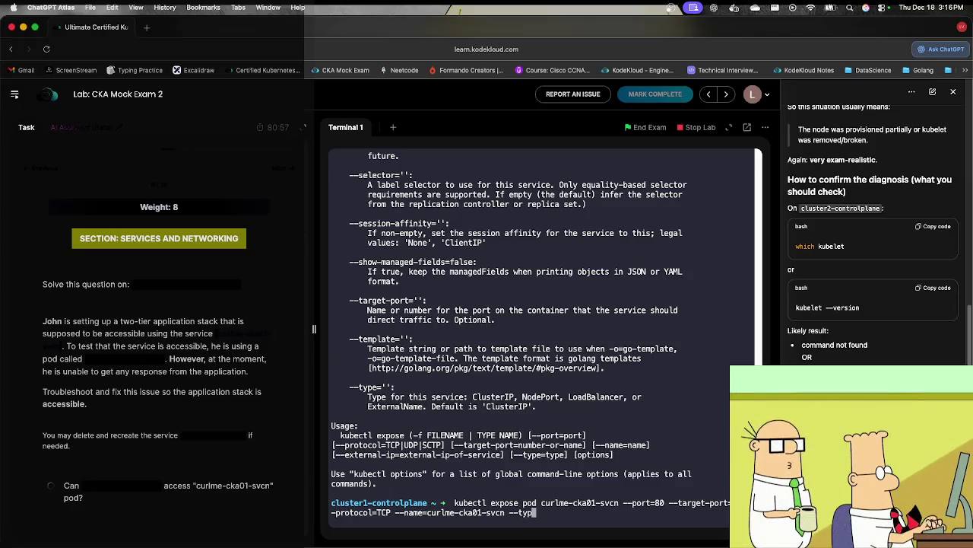
text(e=Clust)
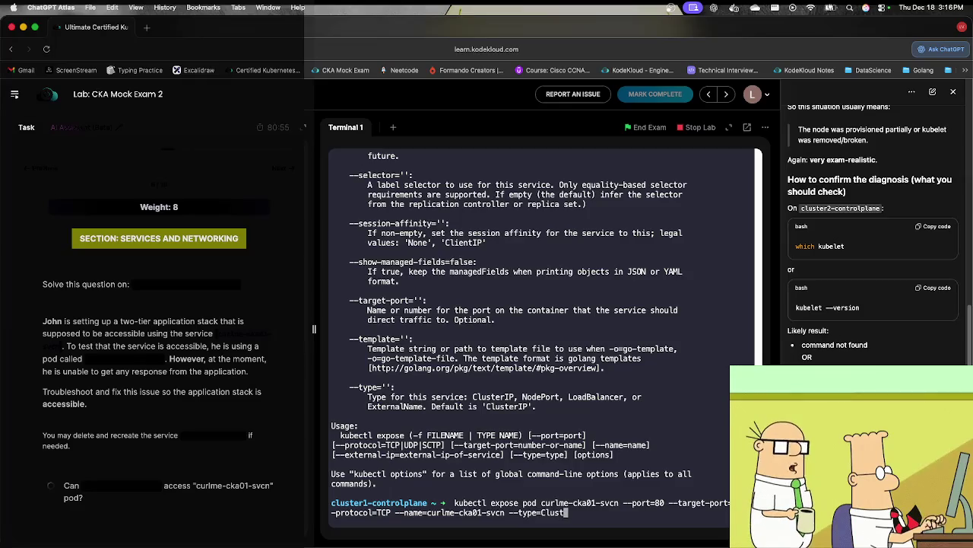
text(erIP)
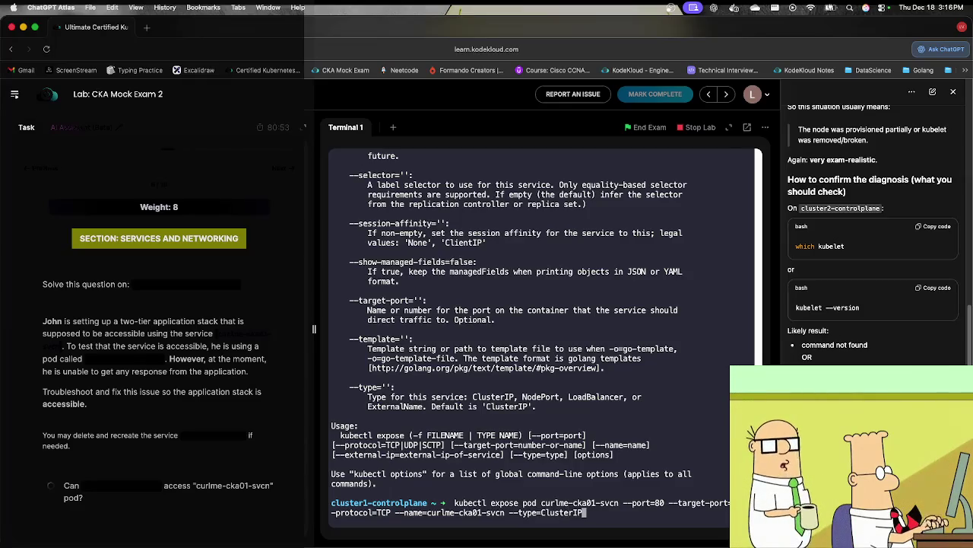
key(Return)
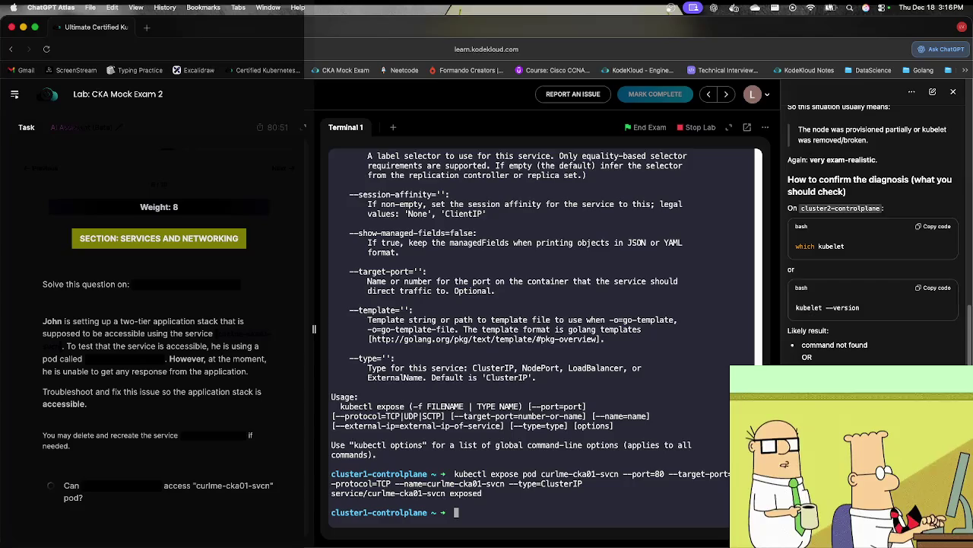
Step: Open an interactive sh shell inside the curlpod-cka01-svcn pod with kubectl exec
text(k)
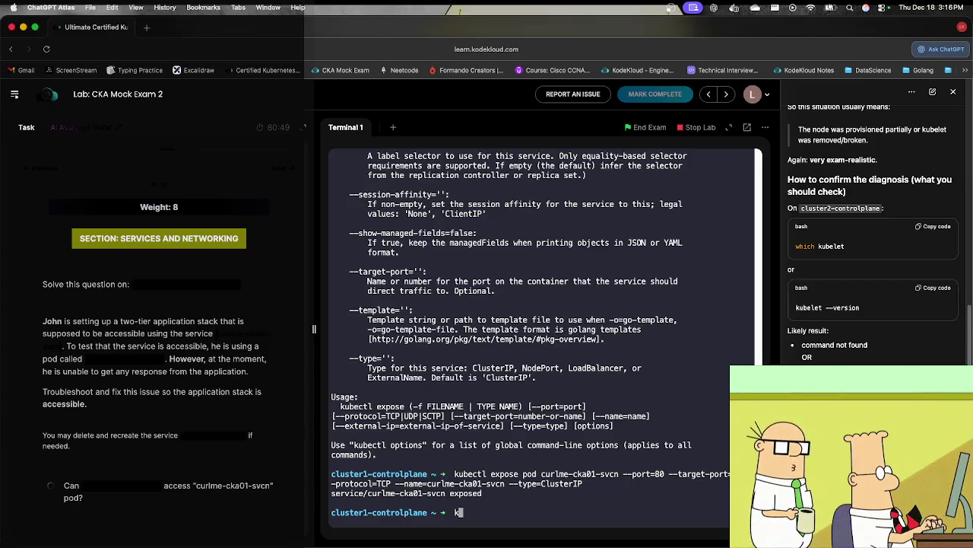
text(ubectl)
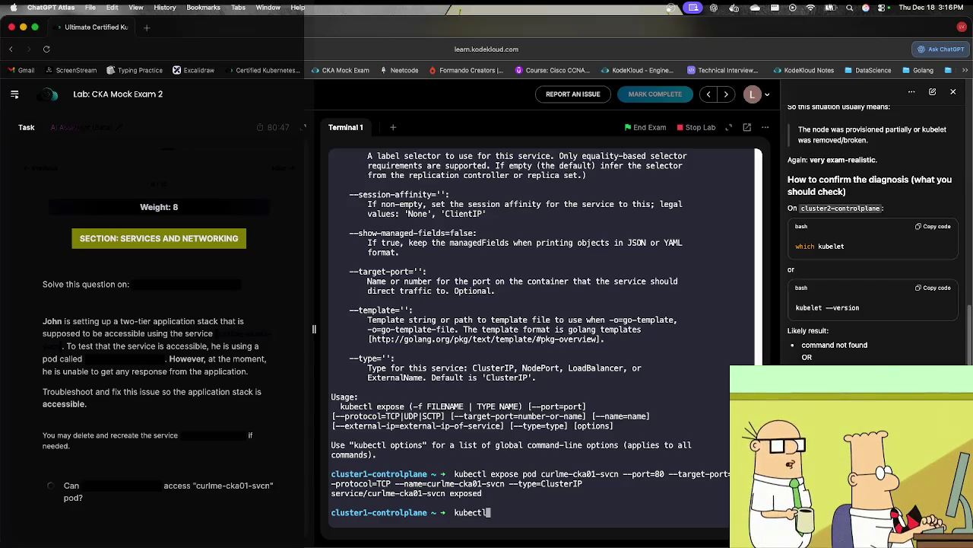
text( exec)
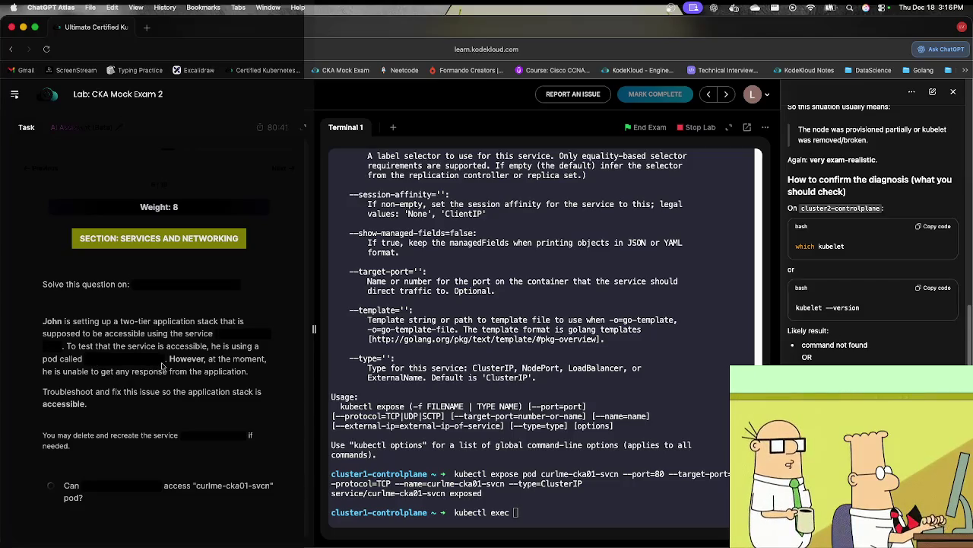
text(curlpod-cka01-svcn)
text(-)
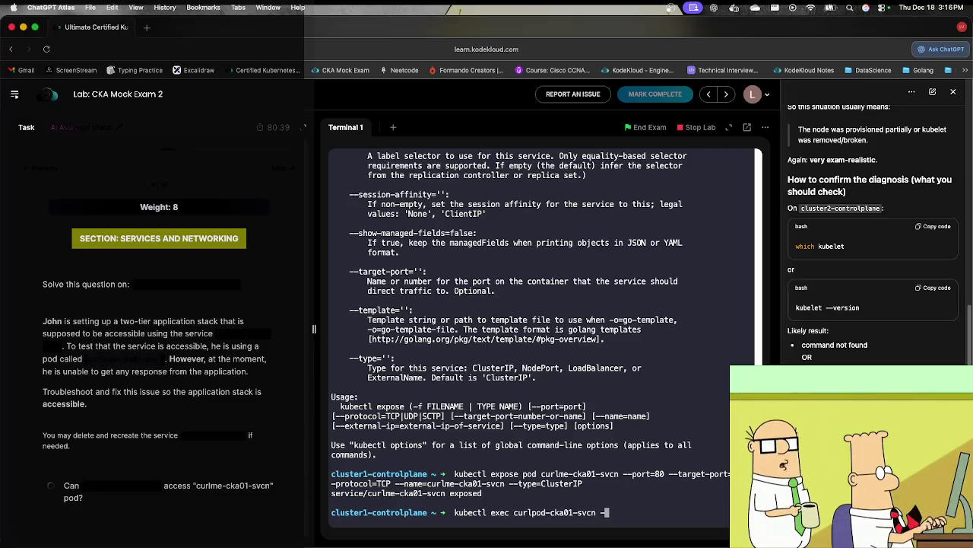
text(it -- sh)
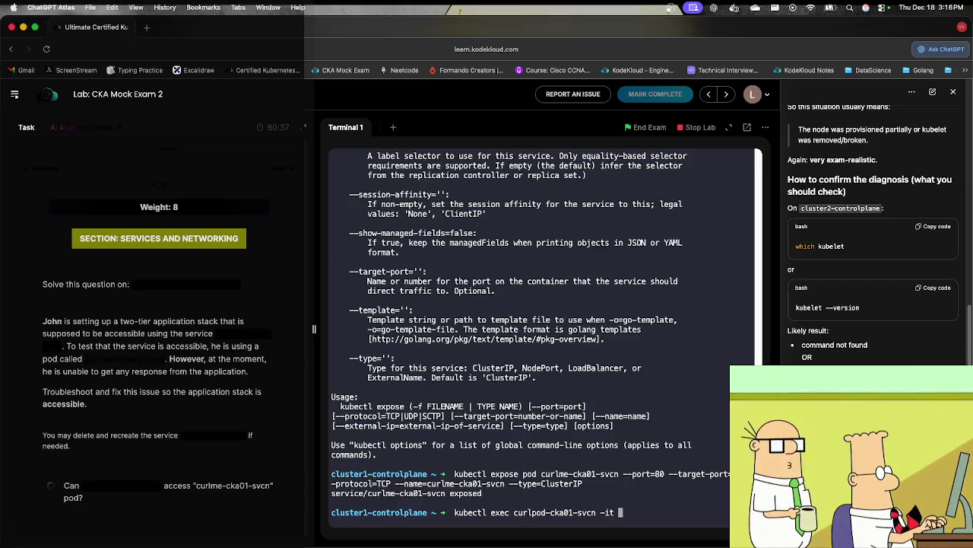
key(Return)
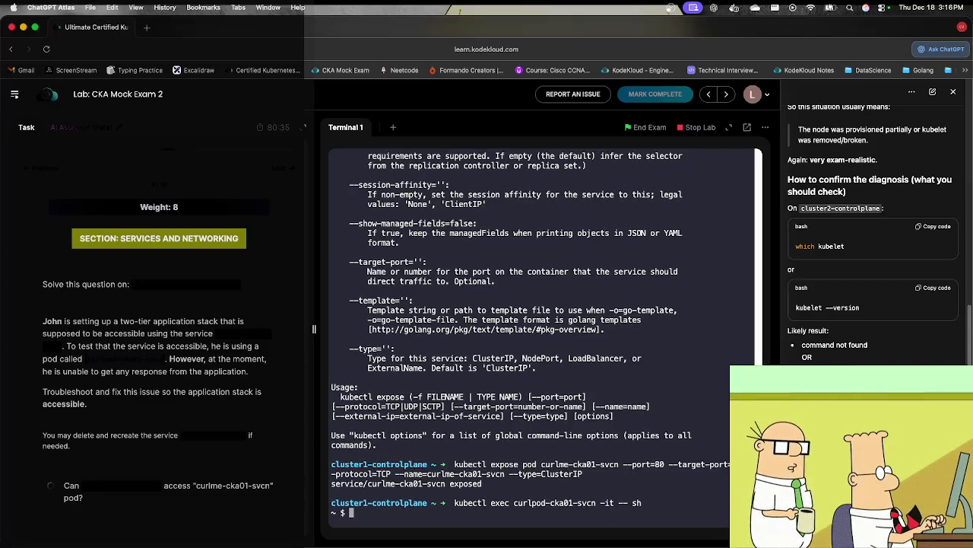
text(curl http://)
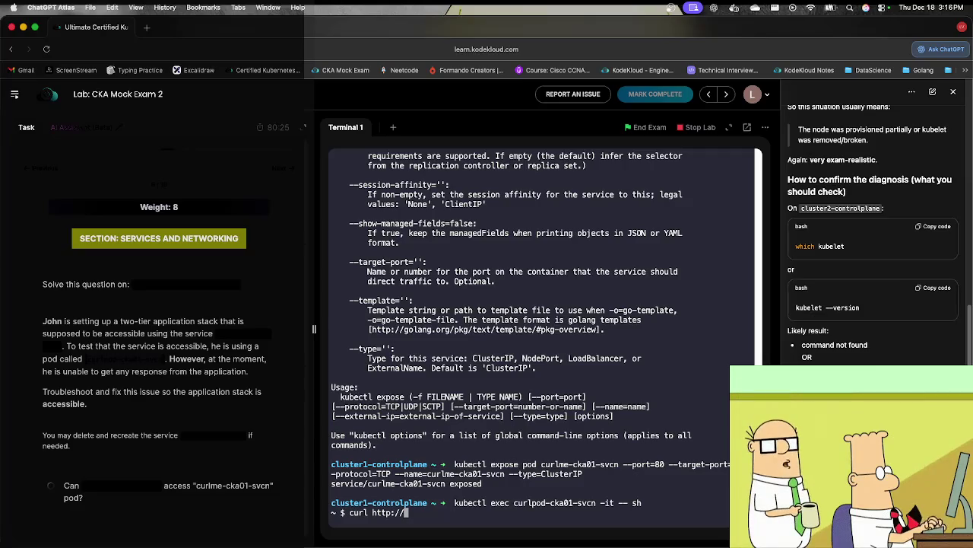
drag(446, 485, 371, 484)
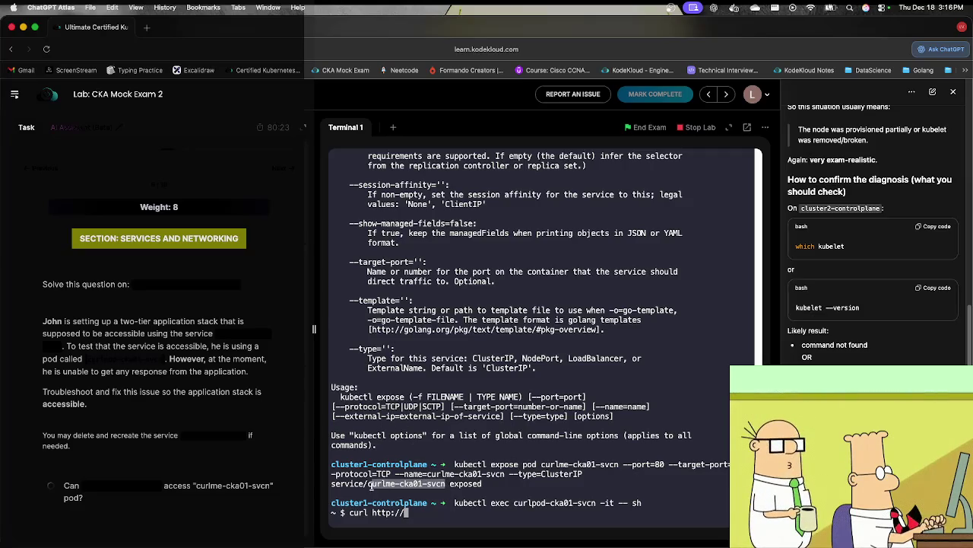
click(478, 477)
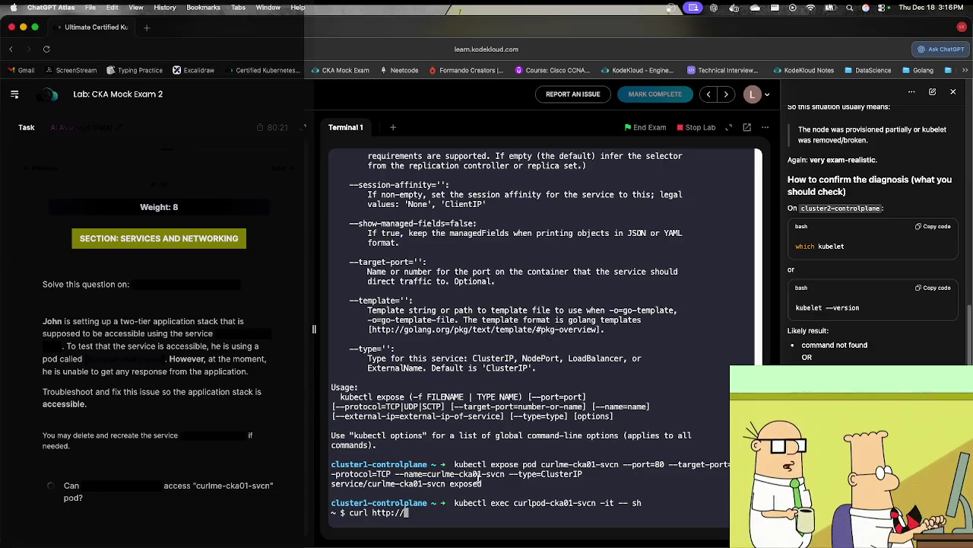
text(curlme-cka01-svcn)
key(Return)
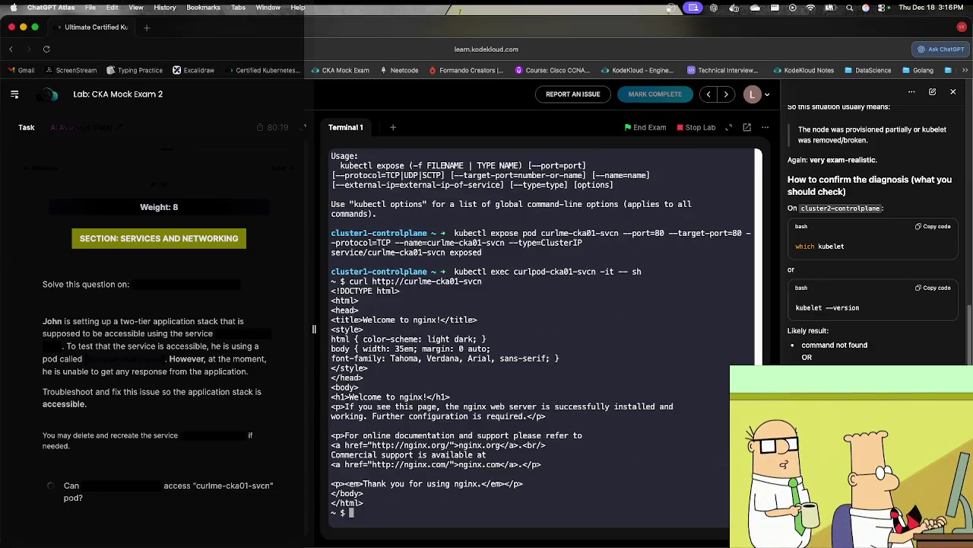
text(exit)
key(Return)
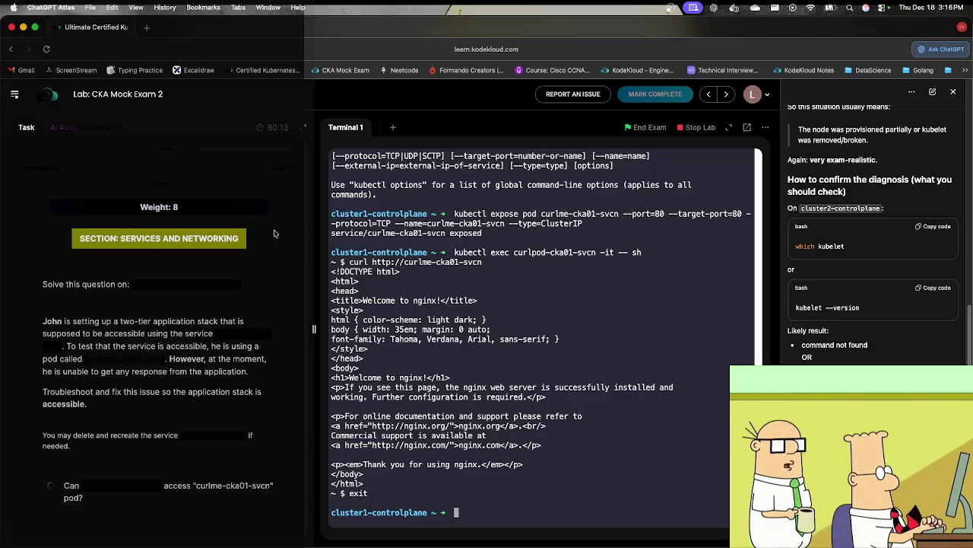
click(280, 172)
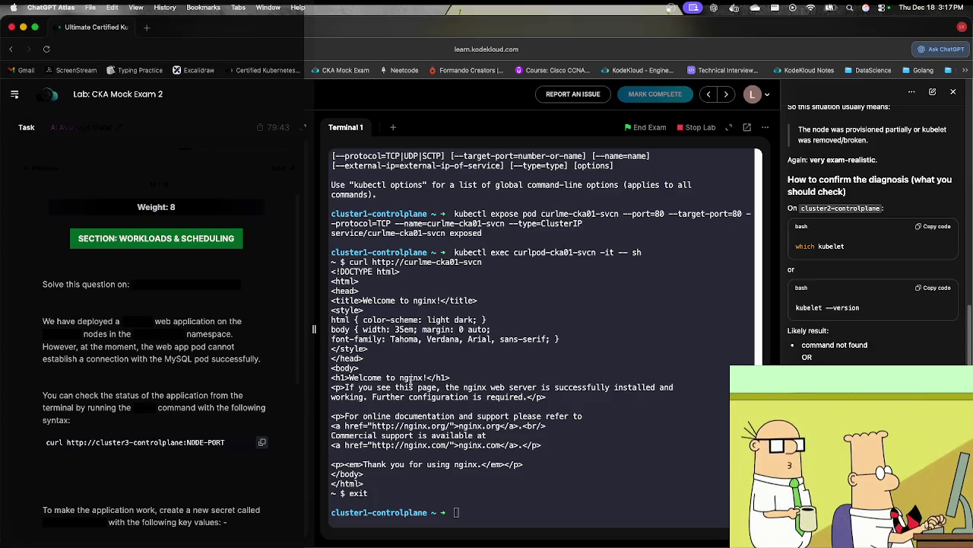
Step: Log out of cluster1-controlplane and SSH into cluster3-controlplane for the web app MySQL question
text(exit)
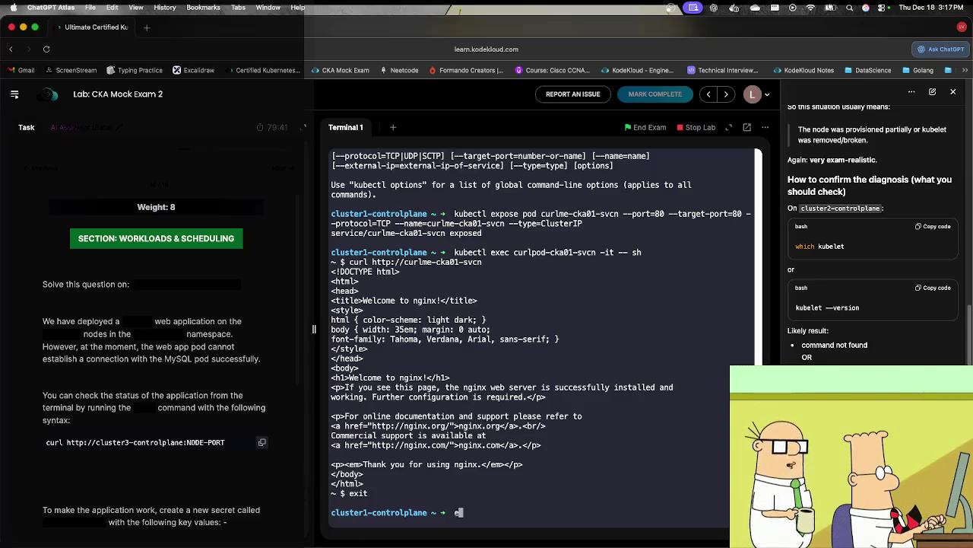
key(Return)
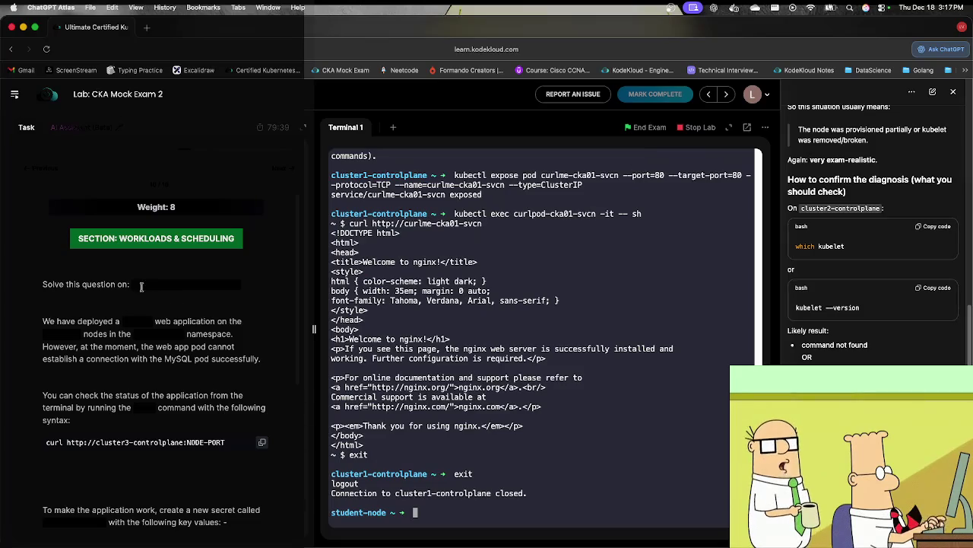
click(240, 289)
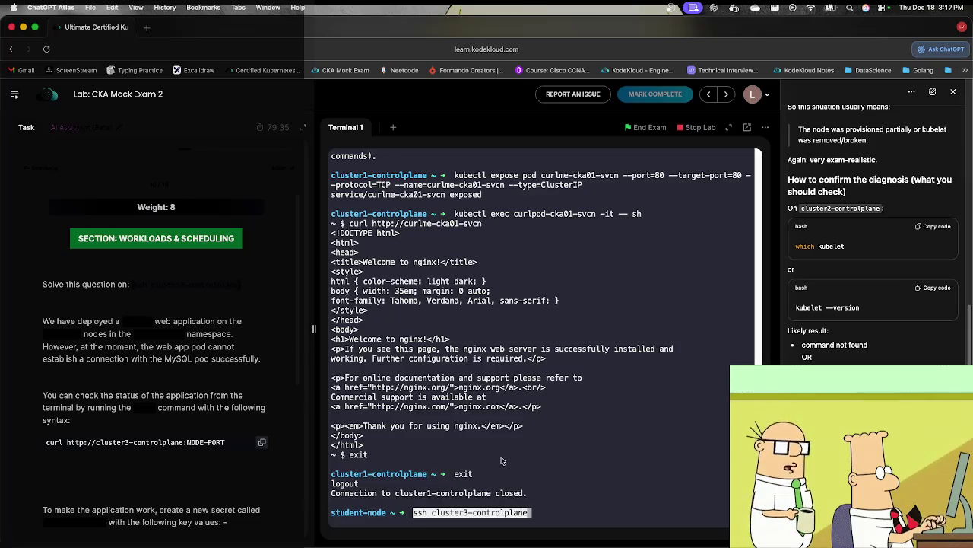
key(Return)
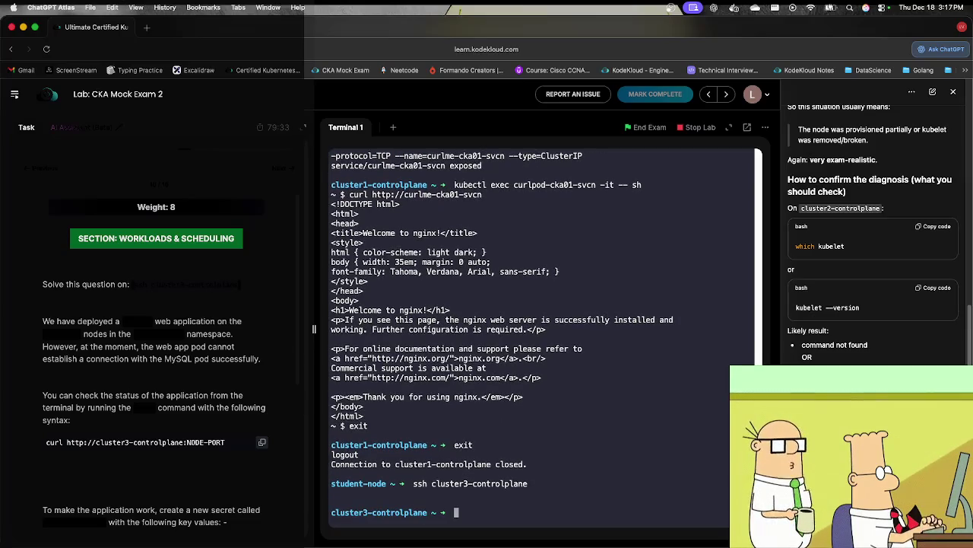
Step: Run clear to empty the cluster3-controlplane terminal
text(clear)
key(Return)
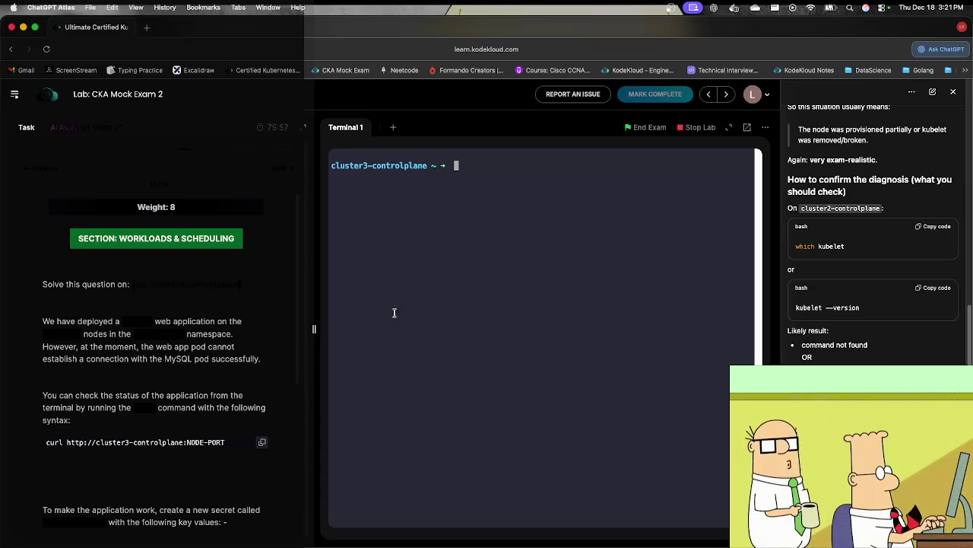
Step: List canara-wl05 pods, showing mysql-wl05 and webapp-pod-wl05 Running, and begin a kubectl create secret command
text(kub)
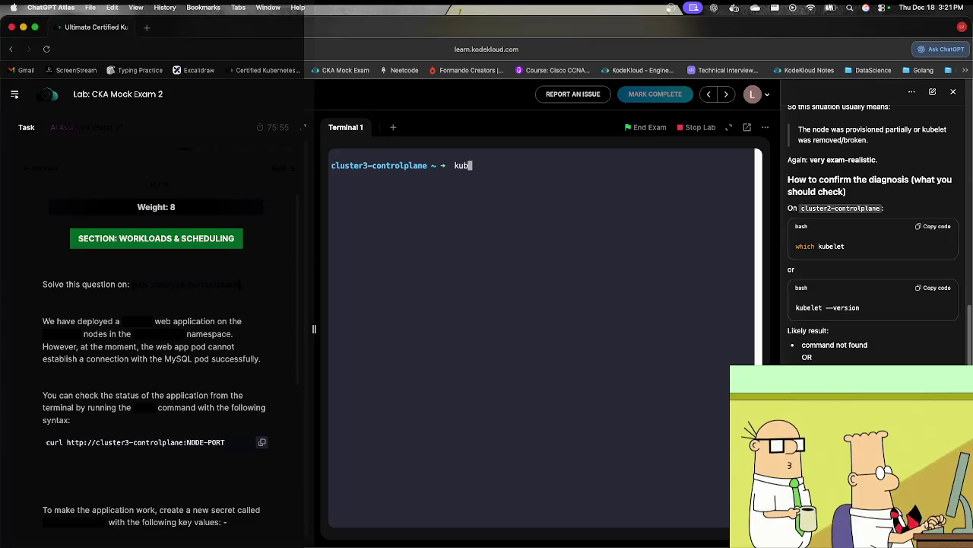
text(ectl )
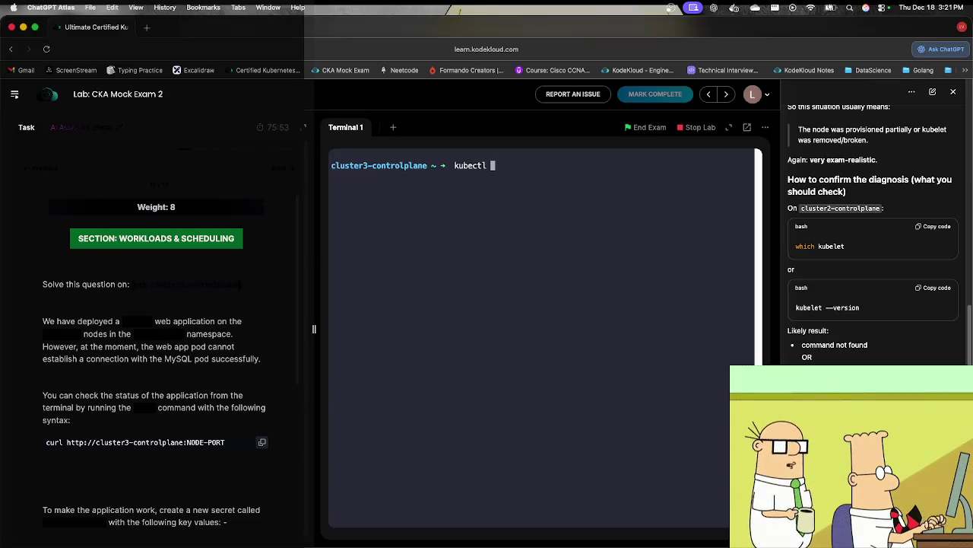
text(get pods)
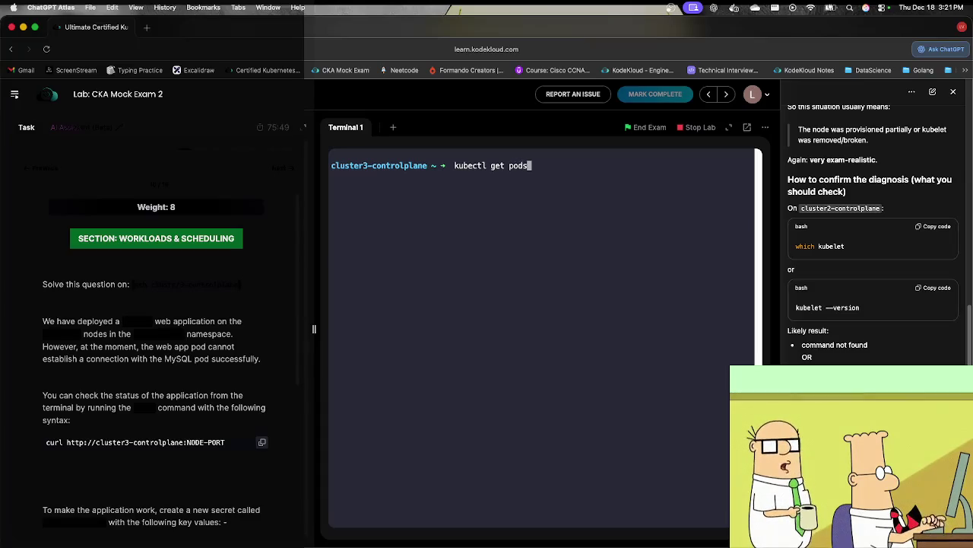
text( -n c)
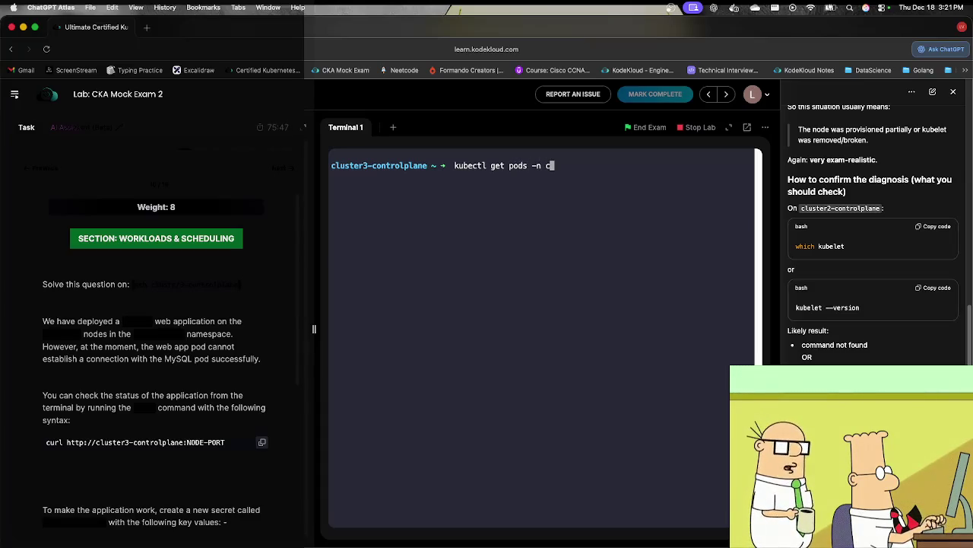
text(anara-wl05)
key(Return)
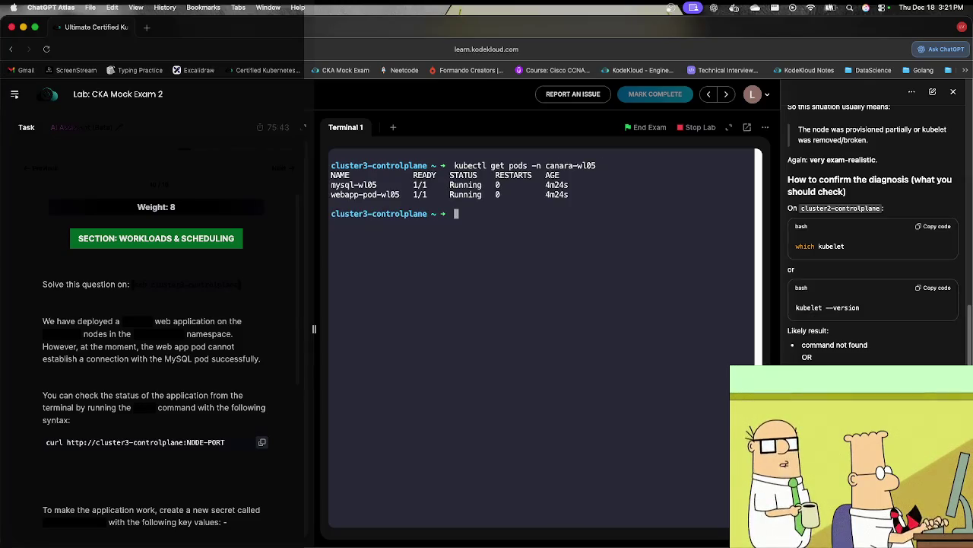
scroll(152, 343, down, 3)
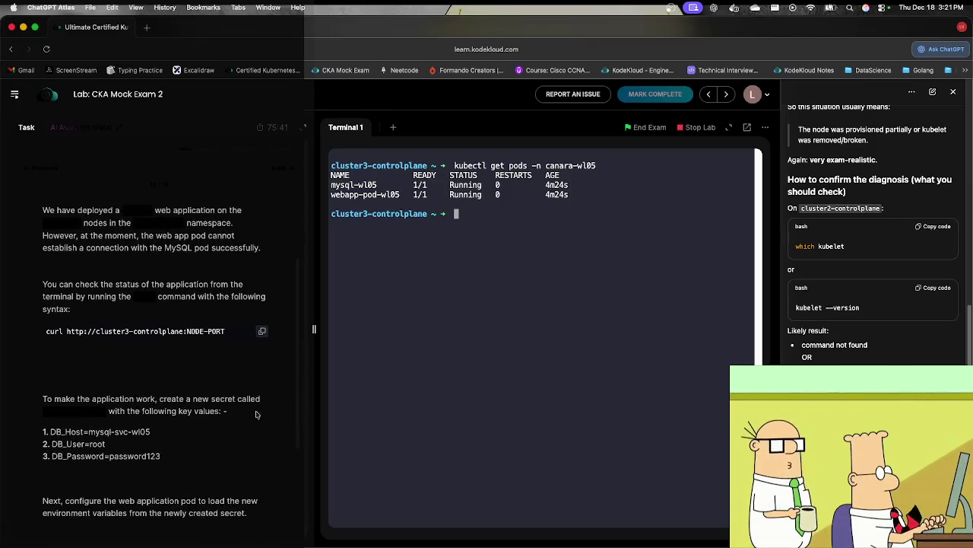
text(kubec)
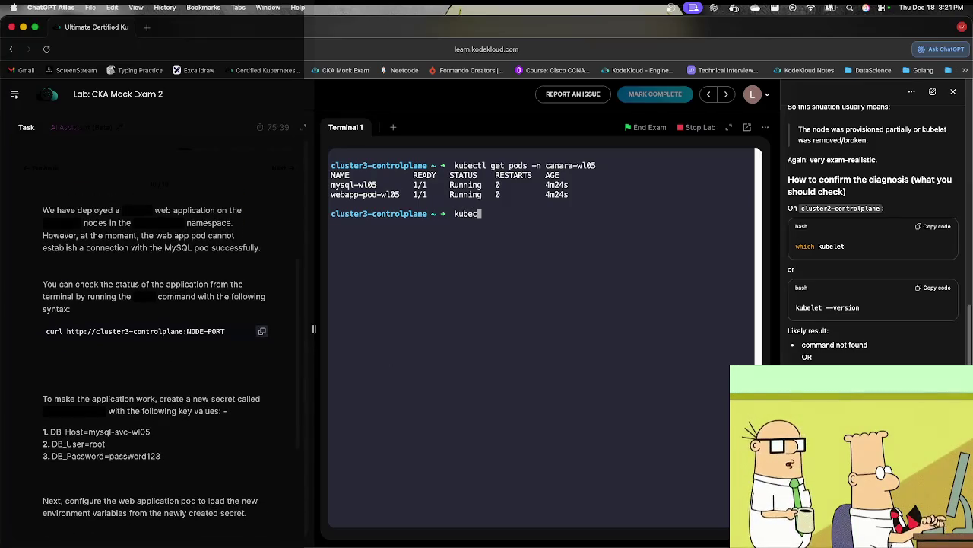
text(tl create )
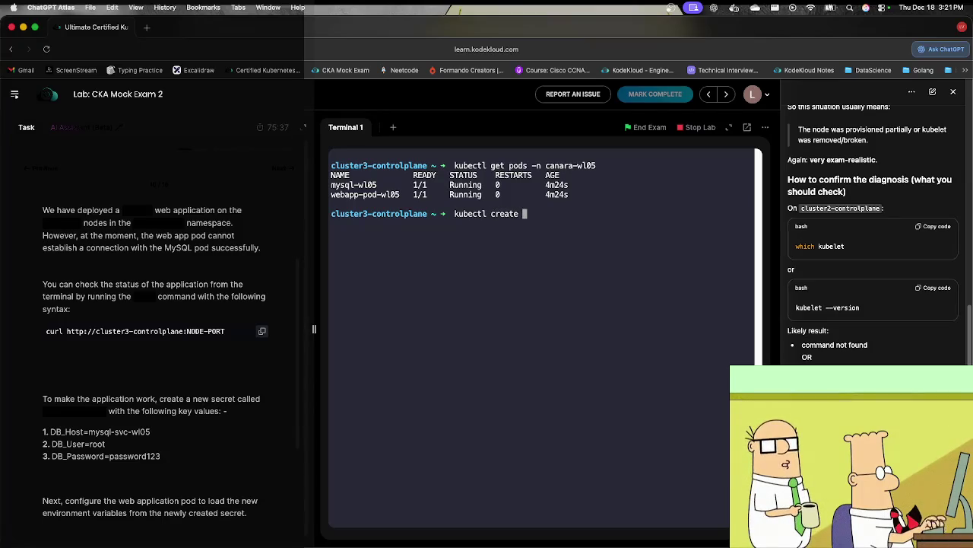
text(secrets)
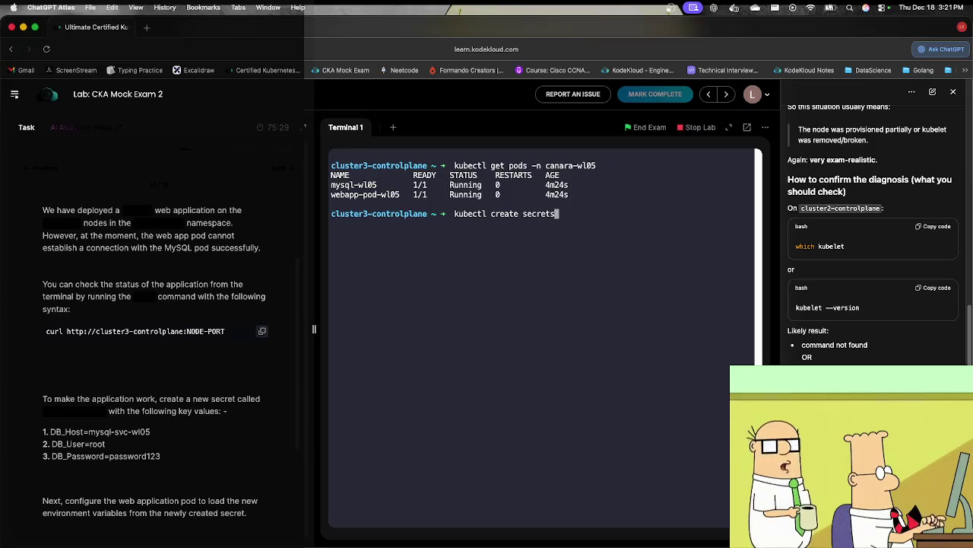
key(BackSpace)
key(BackSpace)
key(BackSpace)
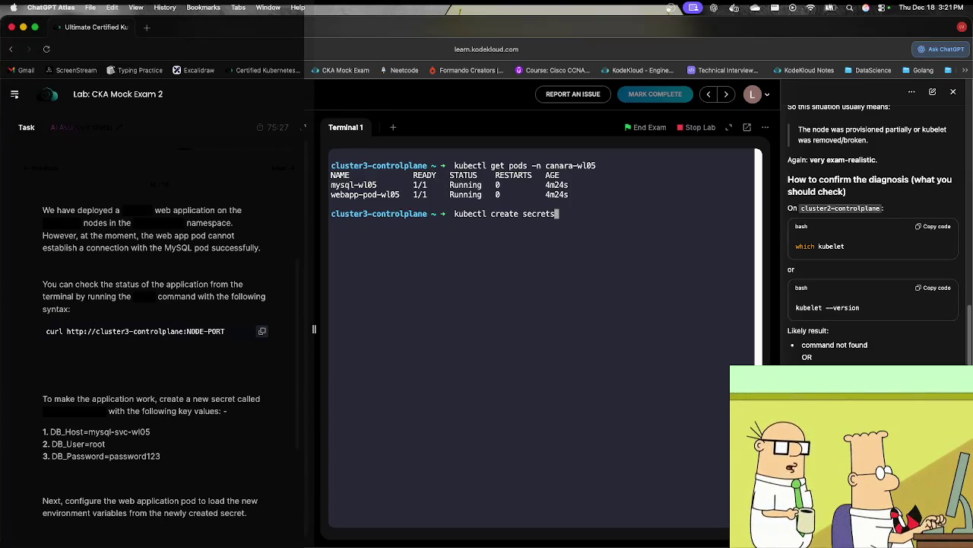
Step: Review the help for kubectl create secret and create secret generic
text(t --help)
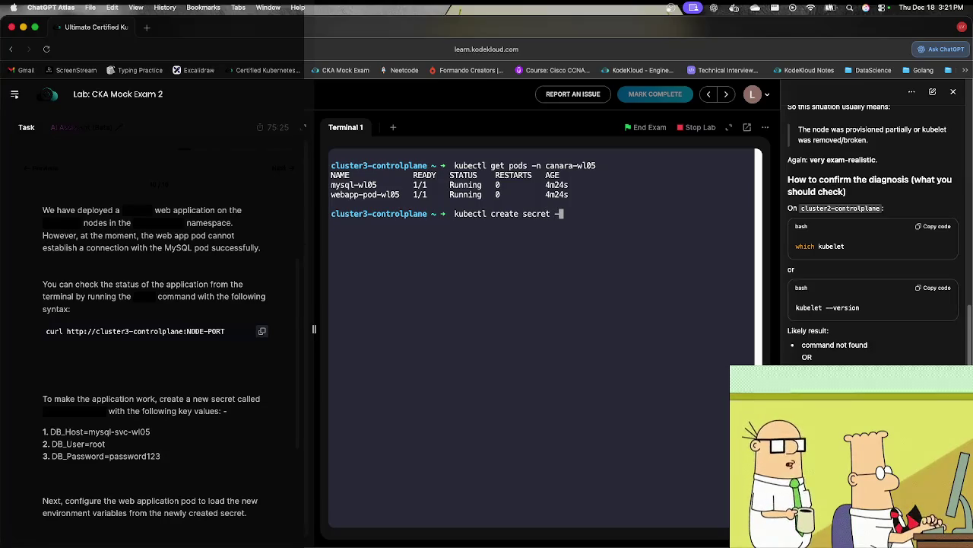
key(Return)
key(Up)
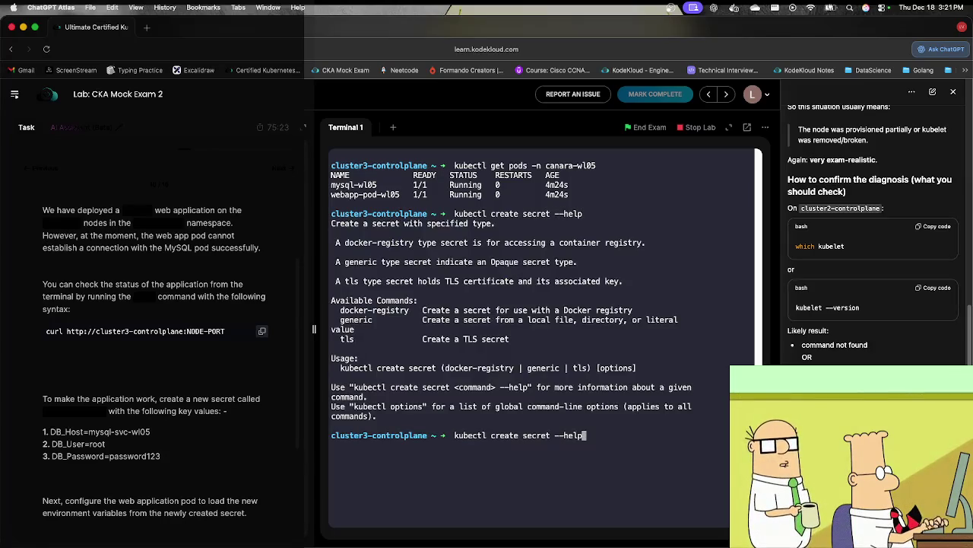
key(BackSpace)
key(BackSpace)
key(BackSpace)
text(generic)
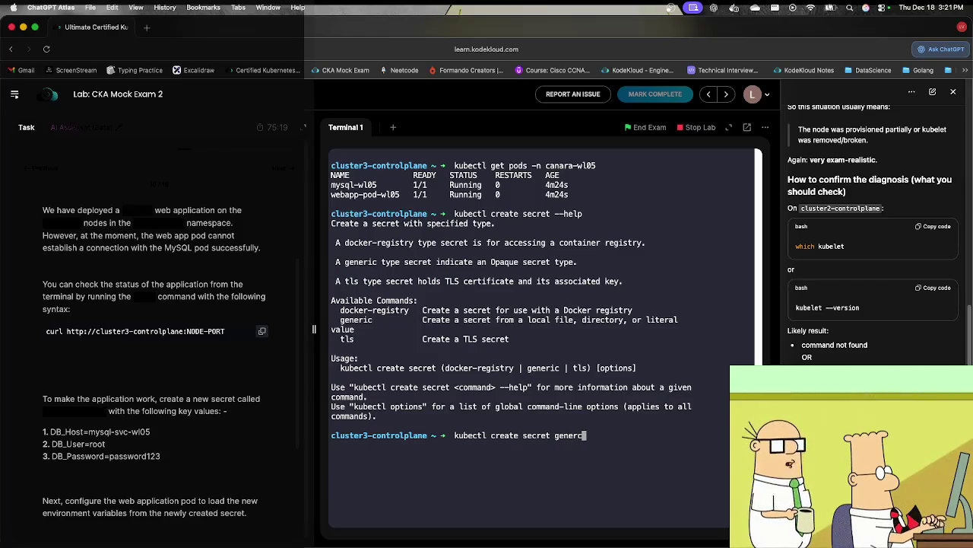
text( --help)
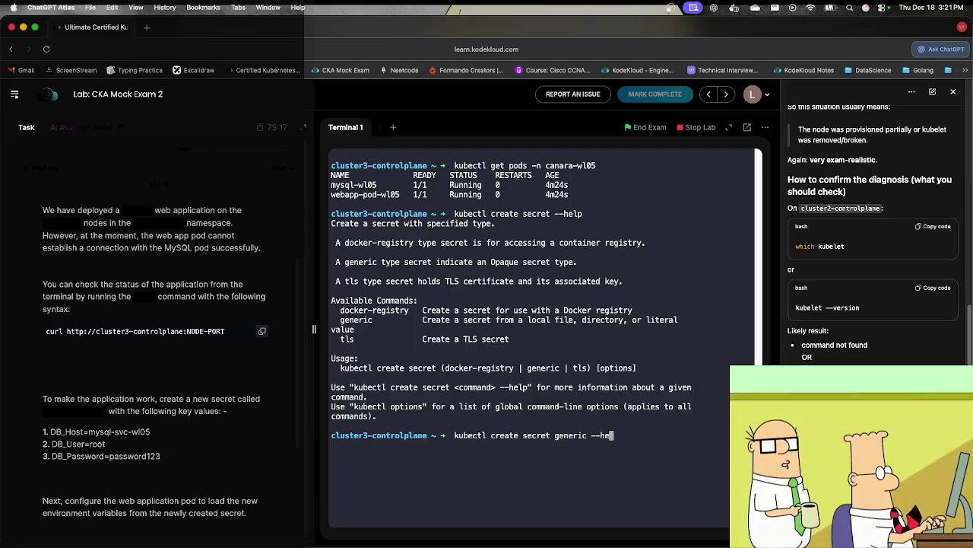
key(Return)
key(Up)
key(BackSpace)
key(BackSpace)
key(BackSpace)
Step: Build the generic secret command with name db-secret-wl05, namespace canara-wl05 and a --from-literal option
click(79, 408)
drag(105, 414, 43, 412)
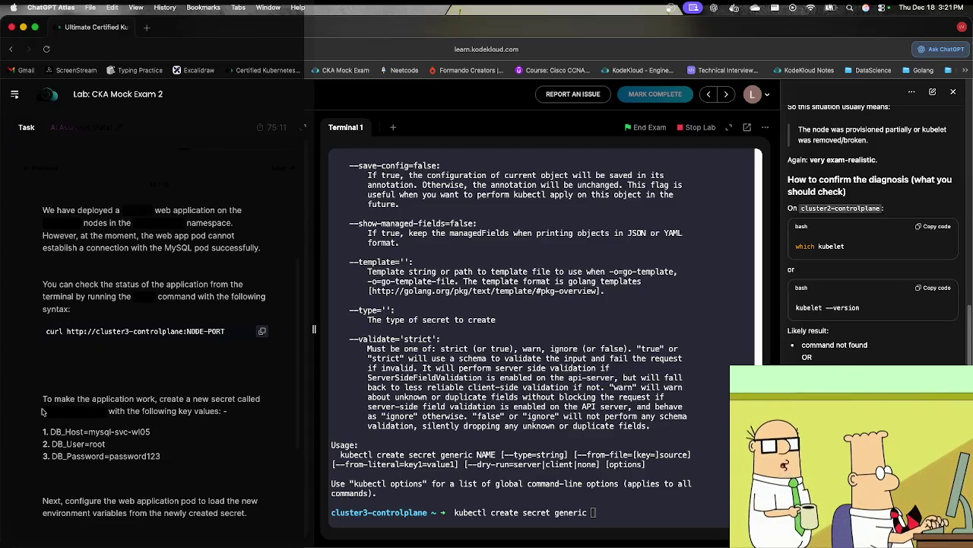
key(super+c)
click(519, 492)
key(super+v)
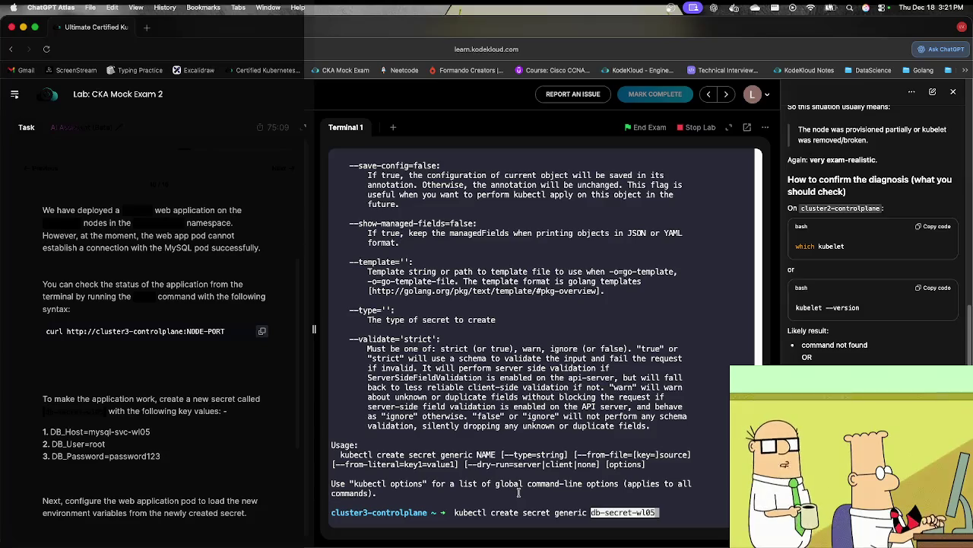
key(End)
text(-n)
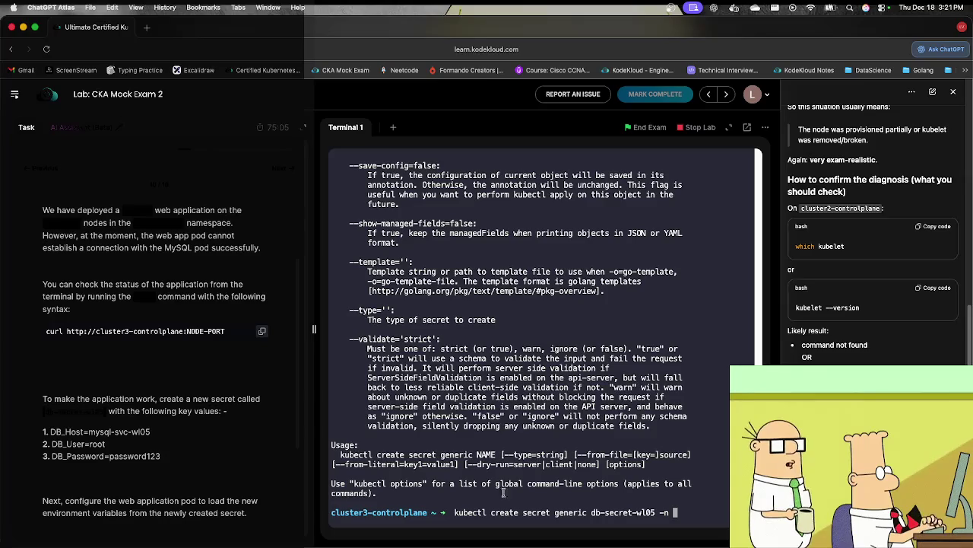
click(146, 225)
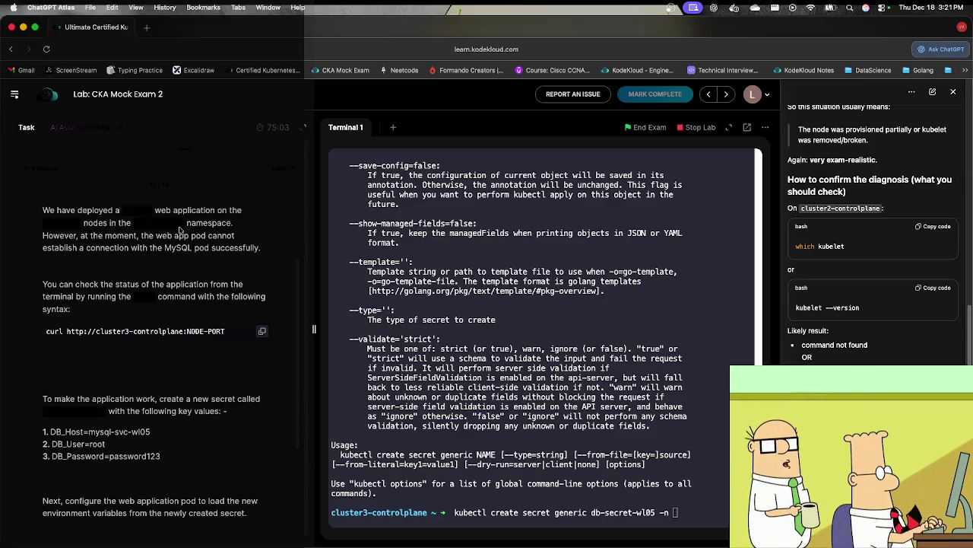
key(super+c)
click(516, 370)
key(super+v)
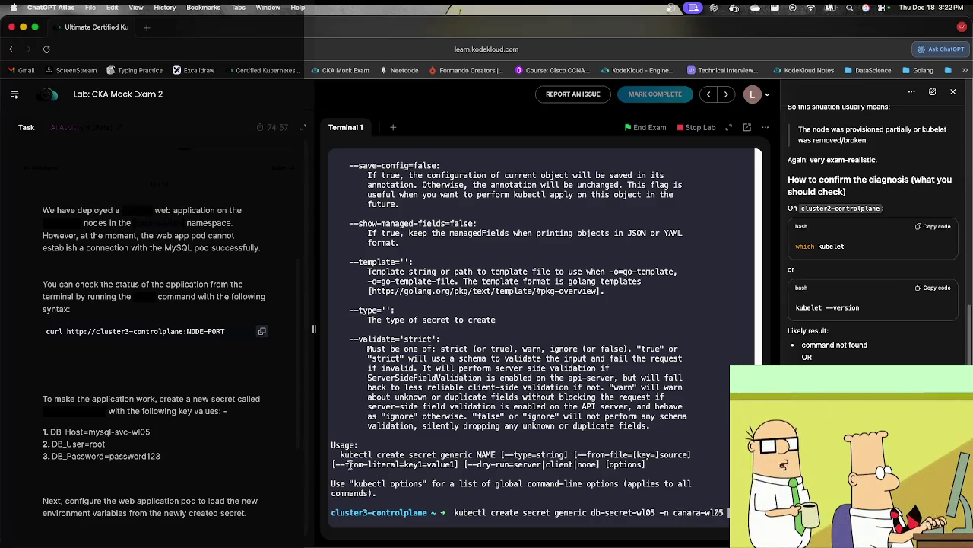
drag(334, 464, 405, 463)
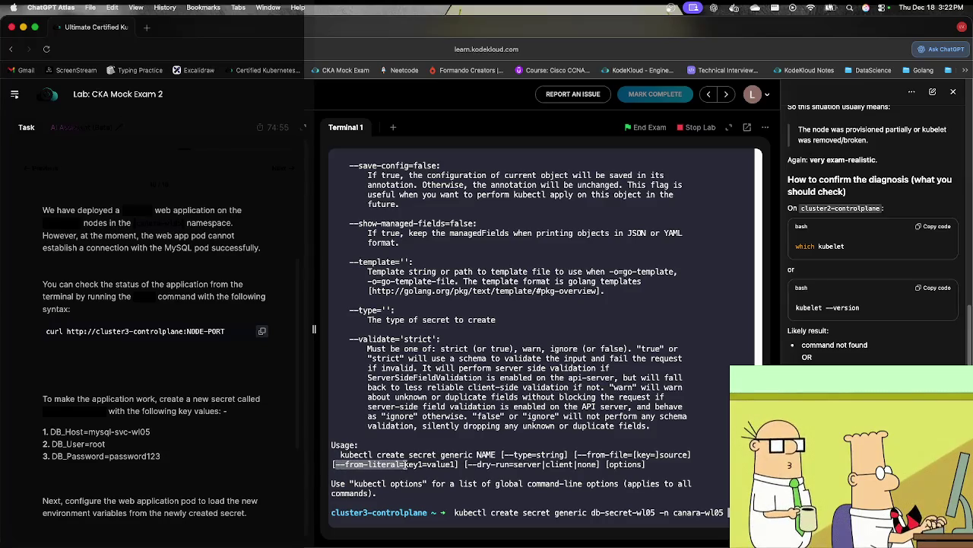
key(super+v)
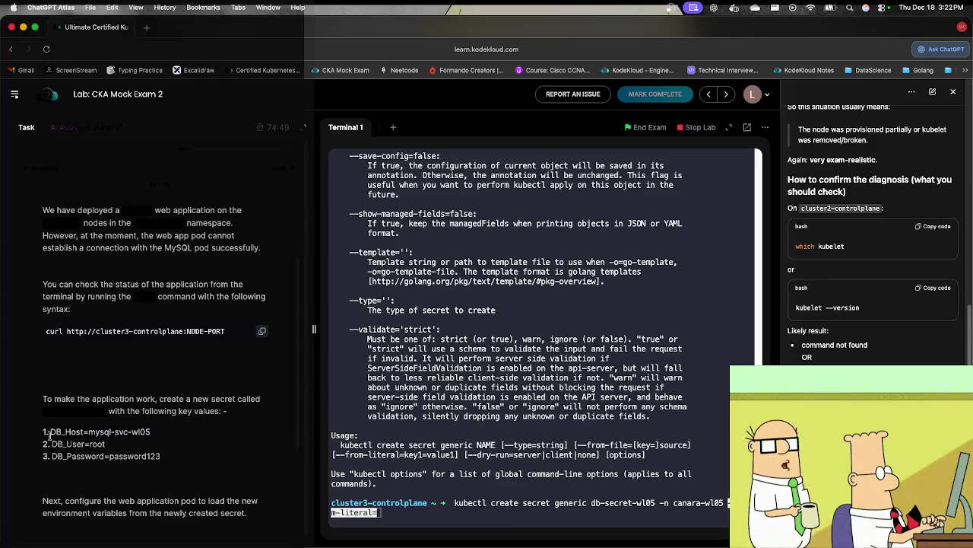
Step: Add the DB_Host=mysql-svc-wl05 literal plus two more --from-literal= options
click(99, 431)
key(super+v)
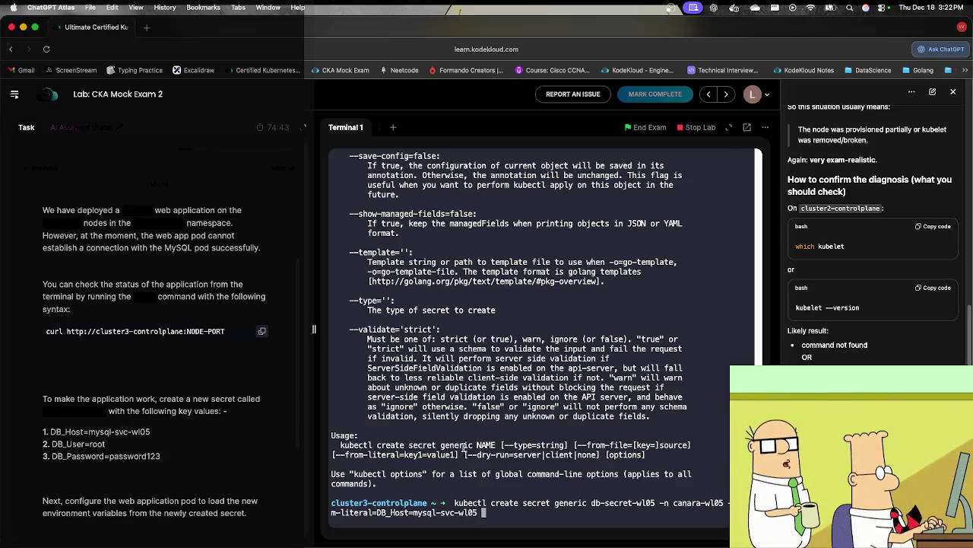
drag(404, 454, 334, 454)
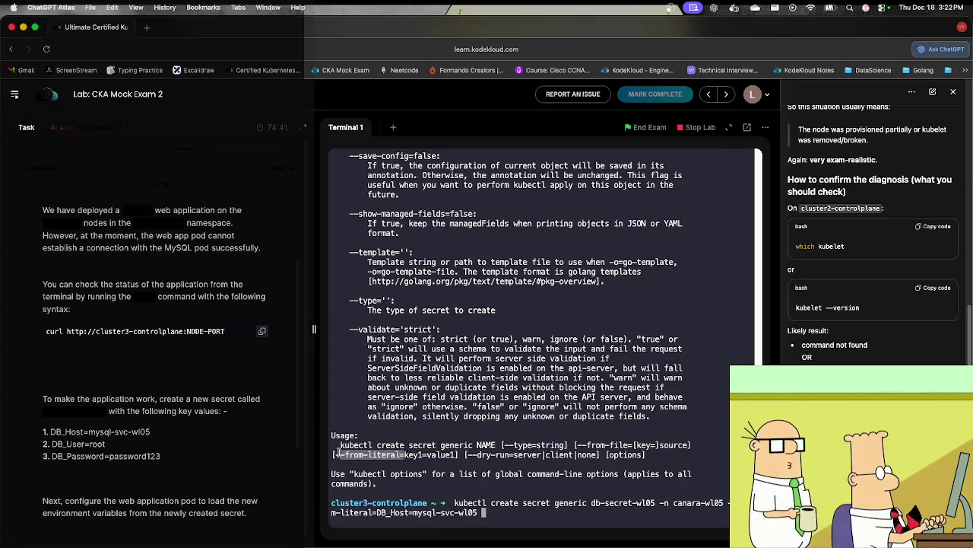
click(459, 502)
key(super+v)
key(super+v)
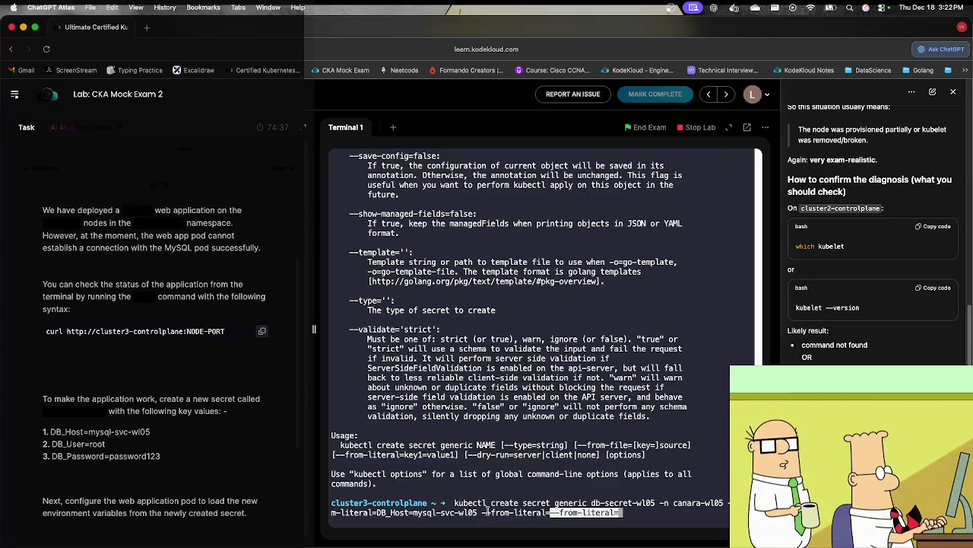
key(Left)
key(Left)
key(Left)
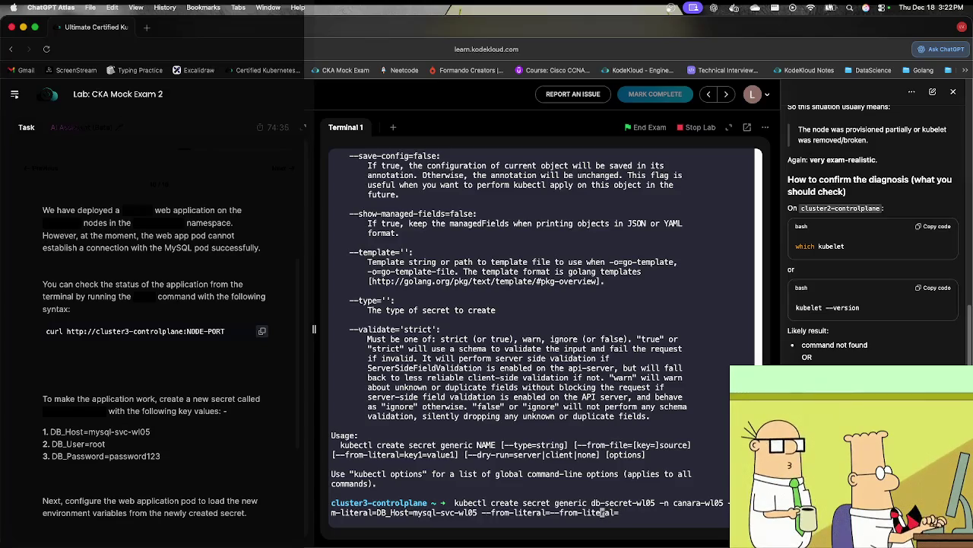
key(Left)
key(Left)
key(Left)
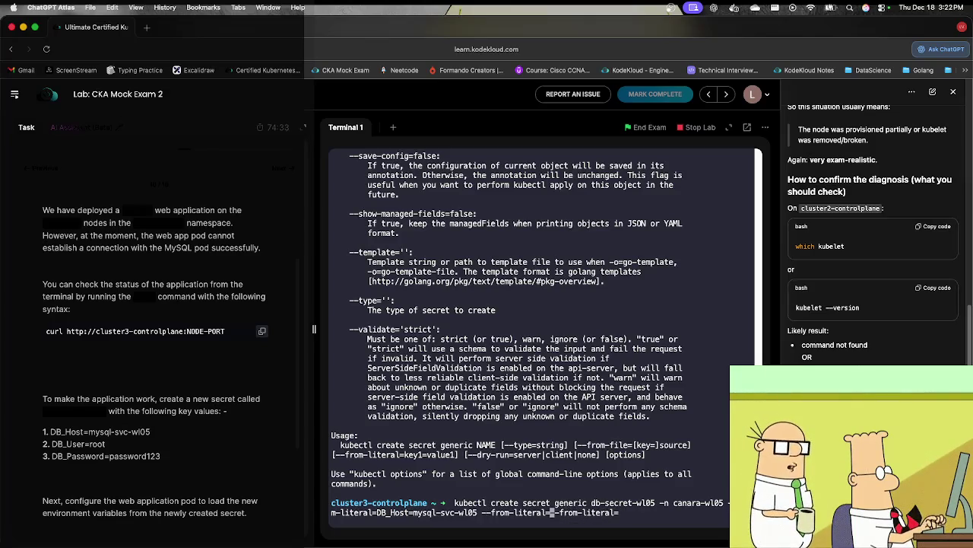
key(Left)
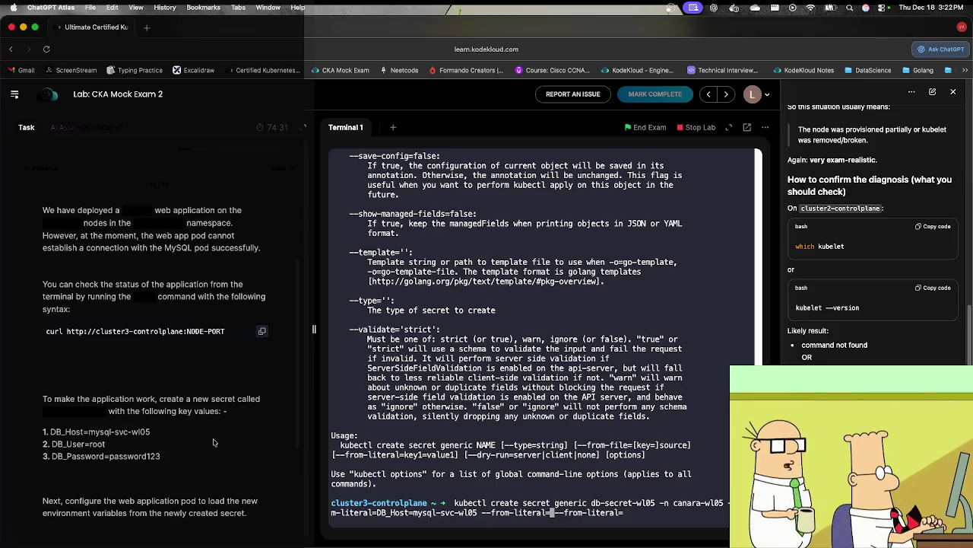
Step: Fill in DB_User=root and the task's DB_Password value, then create the secret
triple_click(67, 443)
key(super+c)
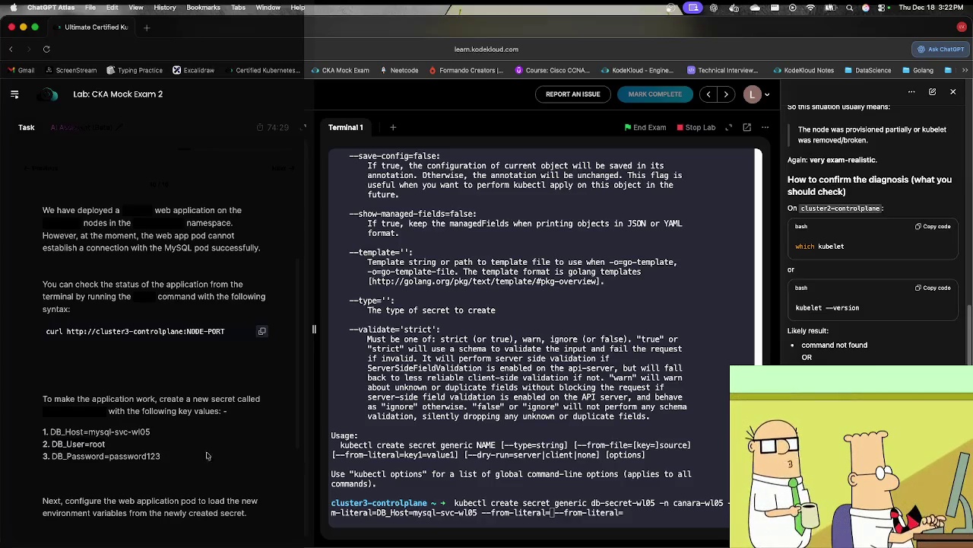
click(542, 468)
key(super+v)
key(Right)
key(Right)
key(Right)
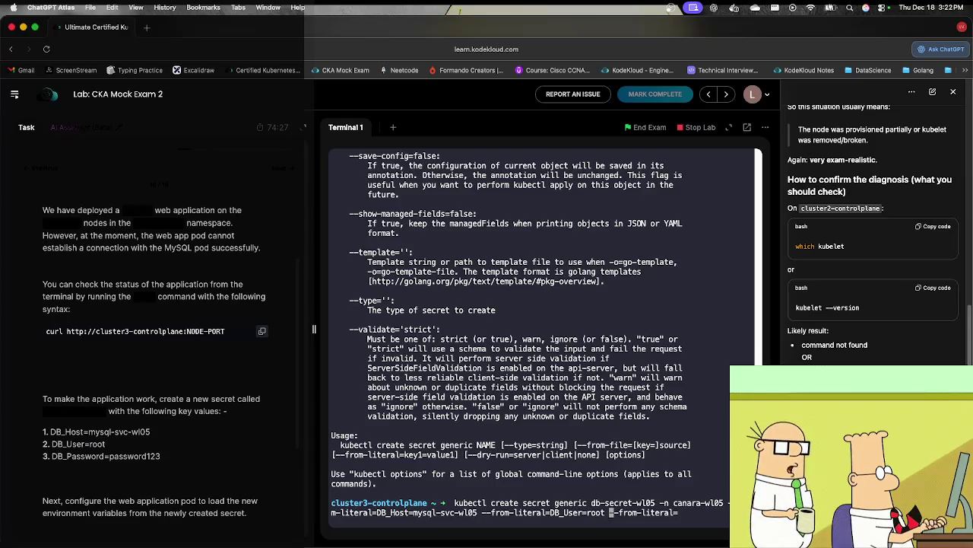
key(Right)
key(Right)
key(Right)
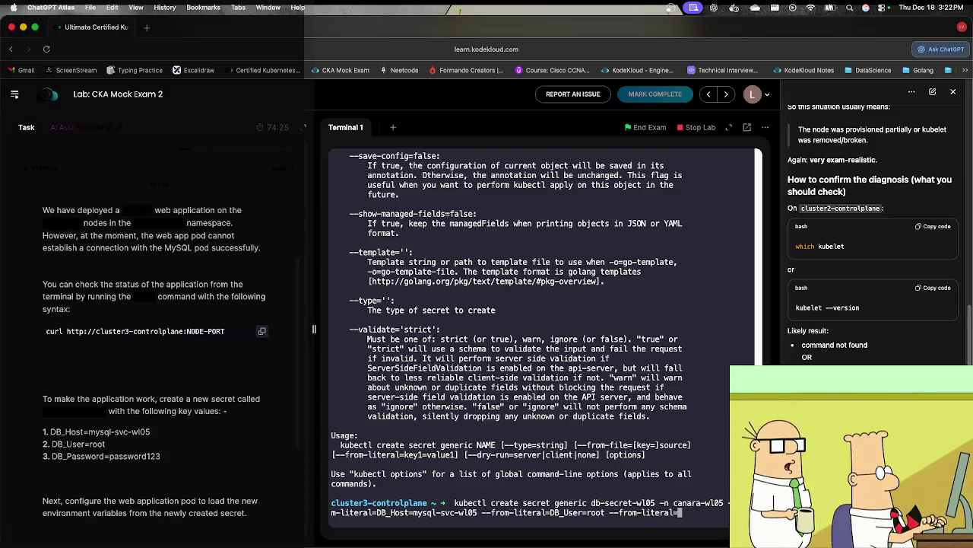
click(162, 459)
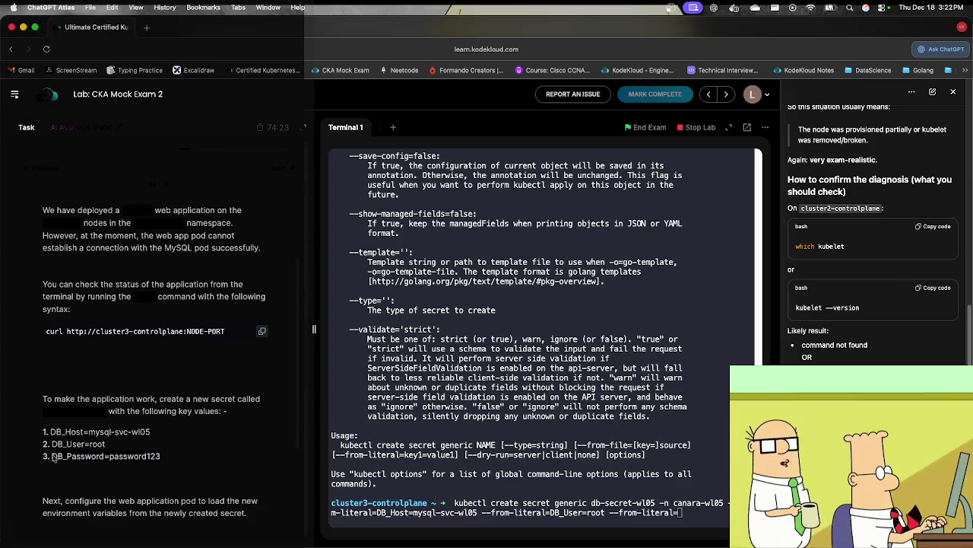
key(super+c)
click(633, 451)
key(super+v)
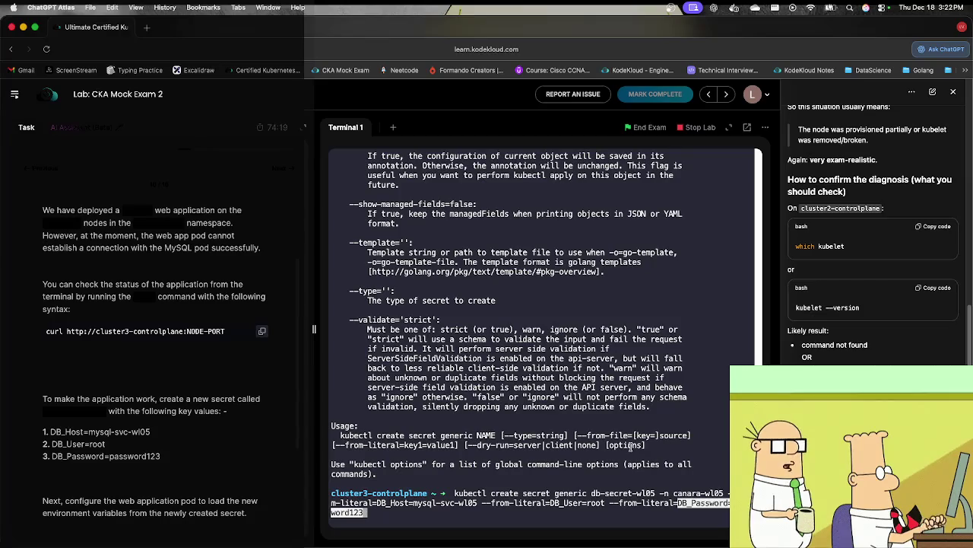
key(Return)
text(kubectl edit pod)
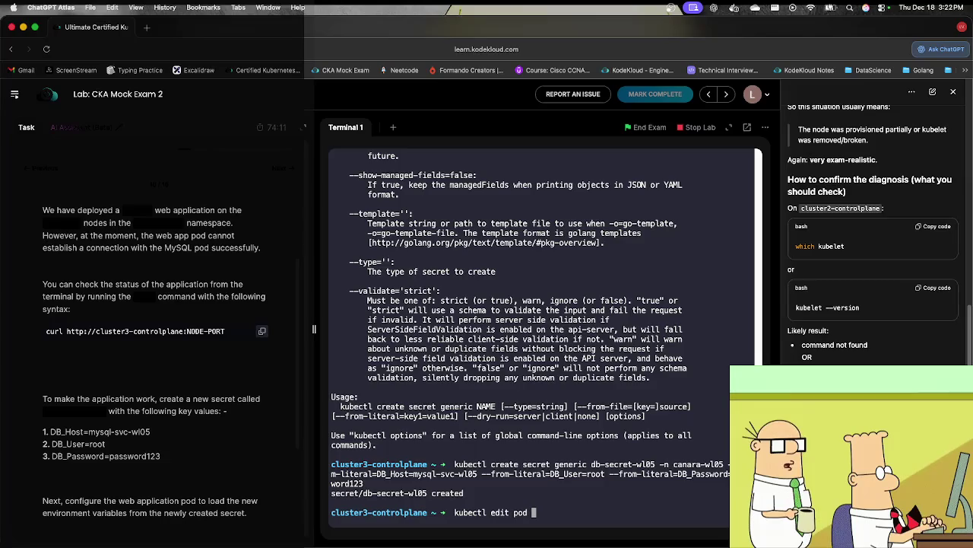
text( -)
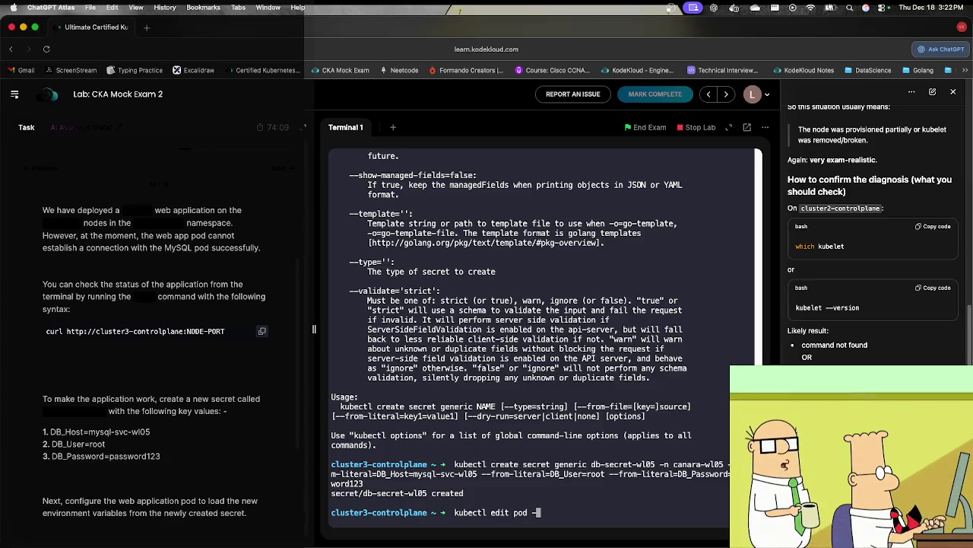
text(n ca)
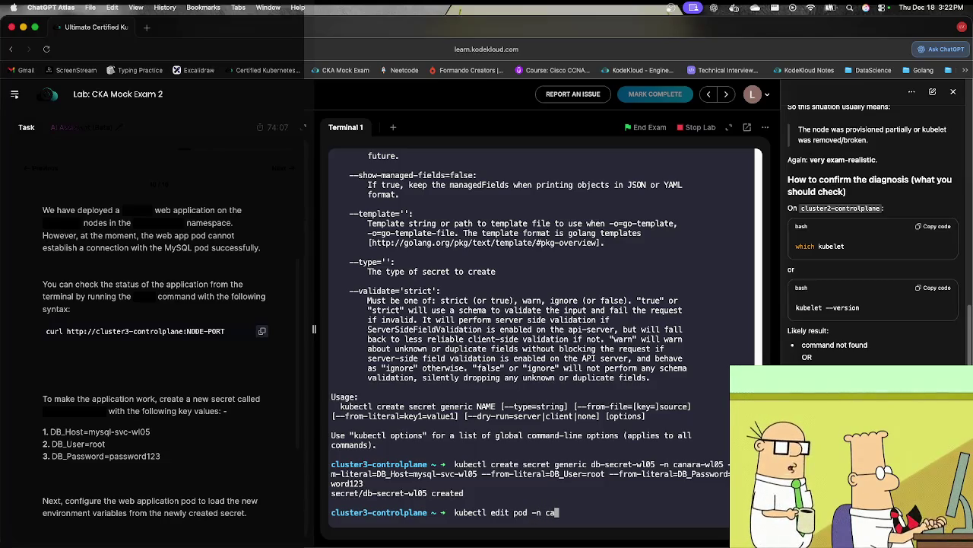
text(nara-wl05 w)
Step: Open webapp-pod-wl05 in canara-wl05 with kubectl edit and move down toward spec
key(Tab)
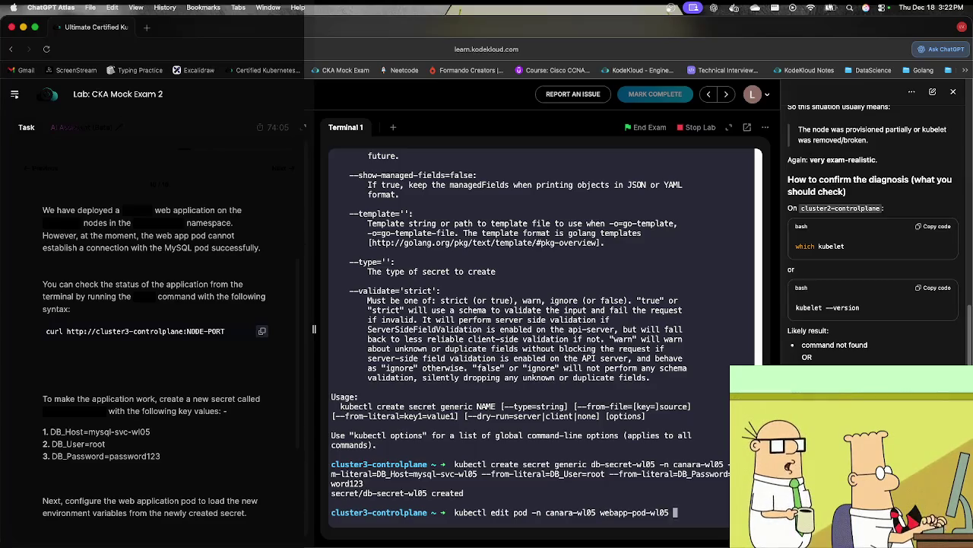
key(Return)
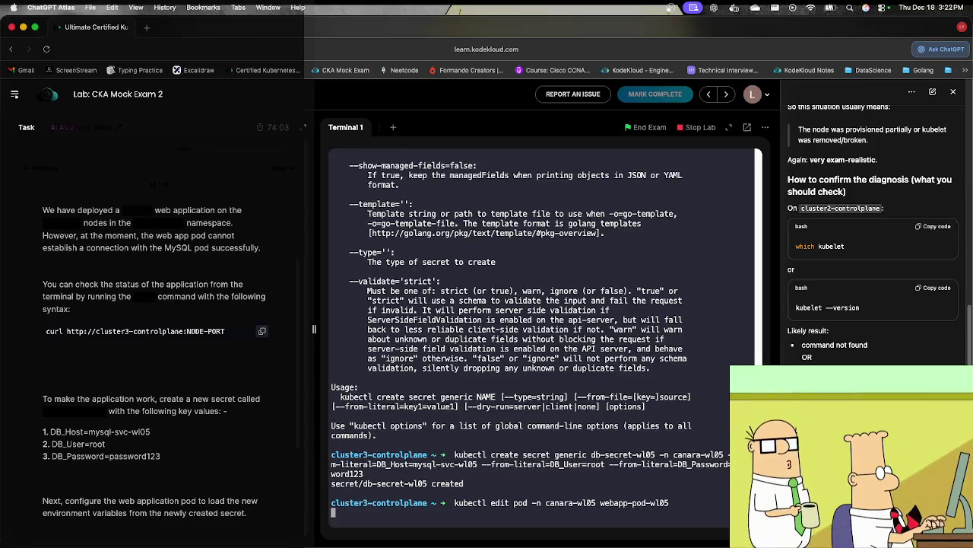
key(j)
key(j)
key(j)
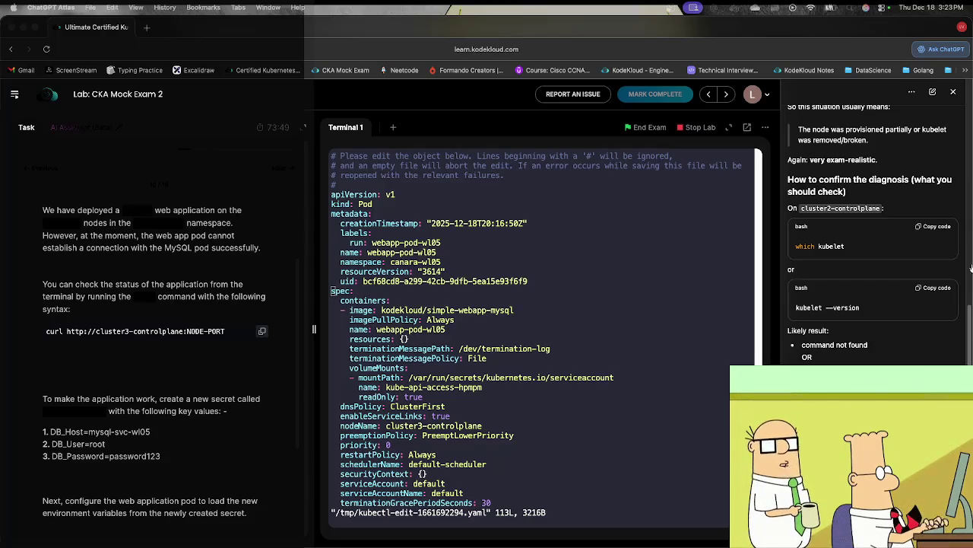
Step: Start a second, empty terminal session (Terminal 2)
key(super+Tab)
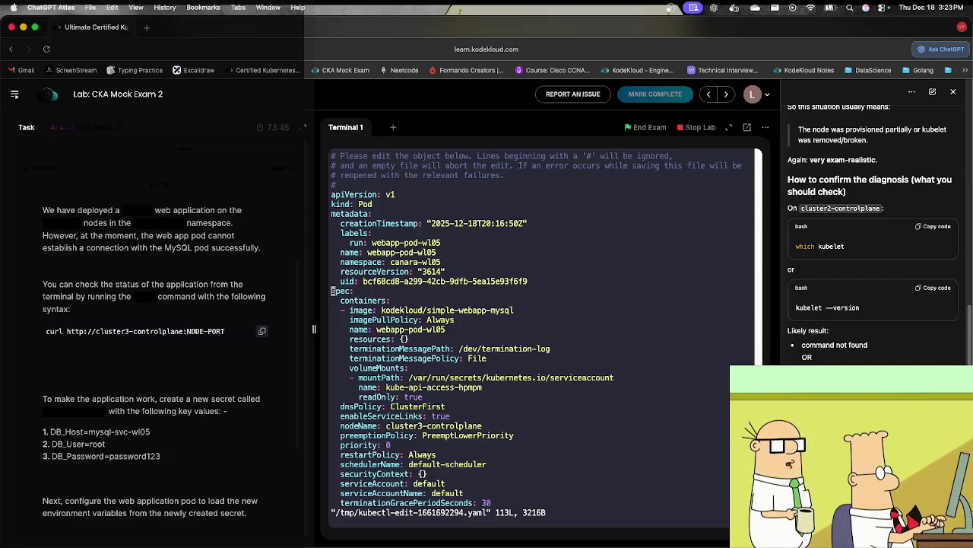
key(super+Tab)
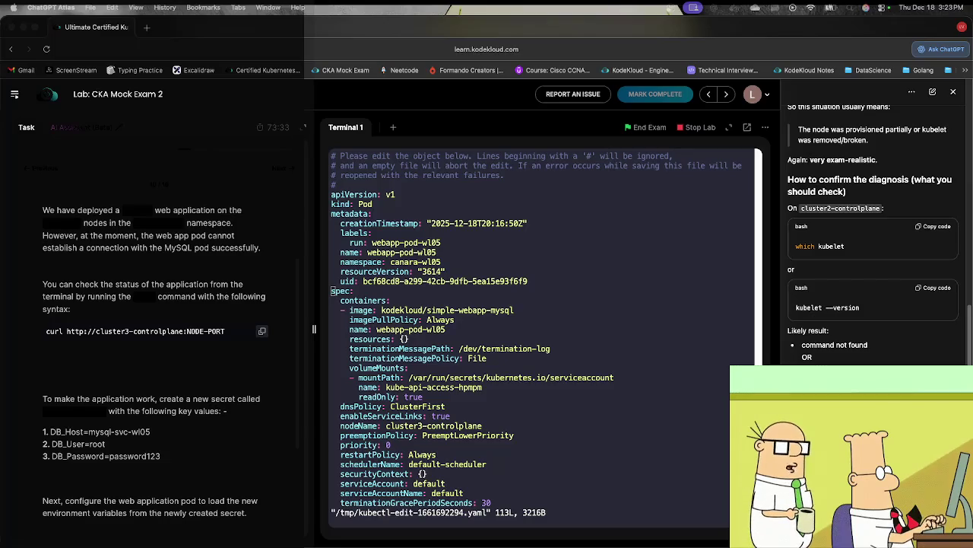
click(391, 129)
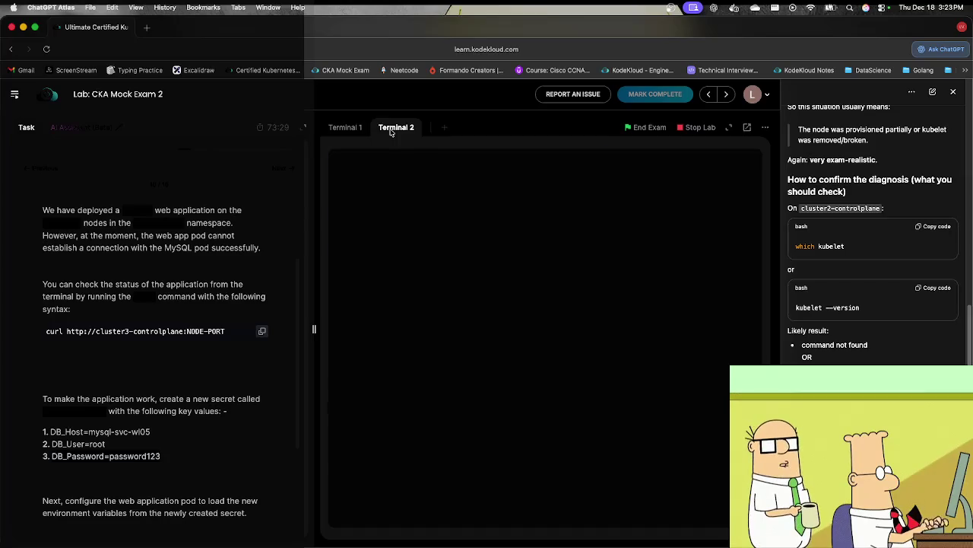
Step: In Terminal 2, SSH to cluster3-controlplane and explain pod.spec, filtering for env
text(ssh)
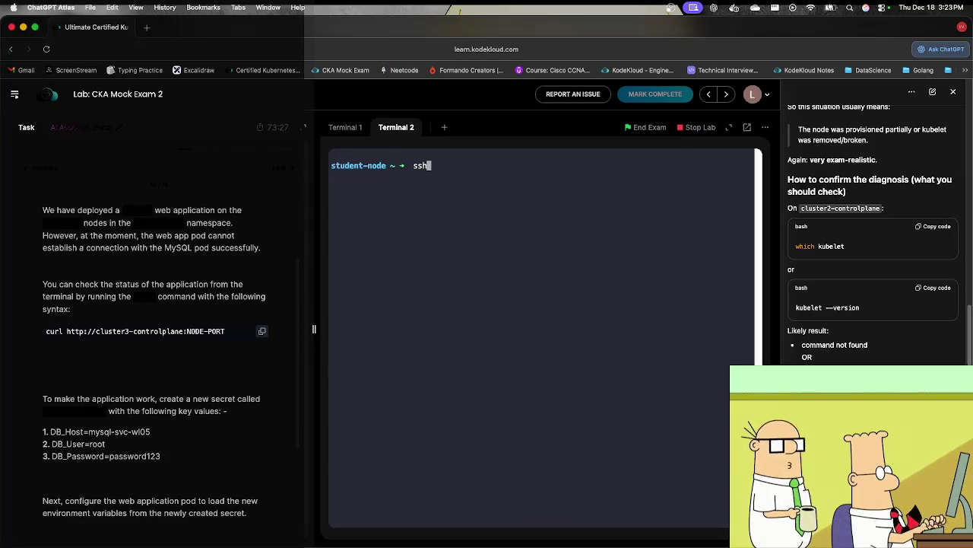
text( cluster3-)
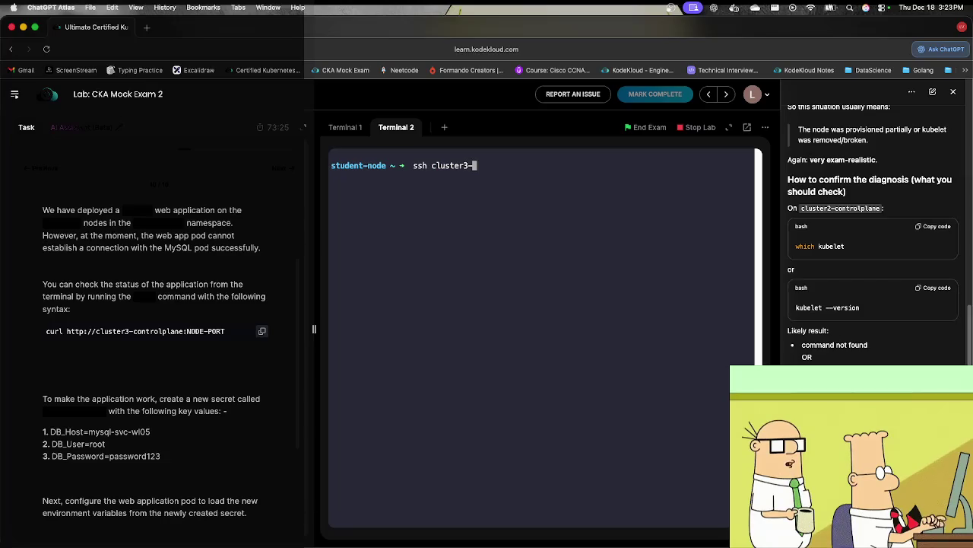
text(co)
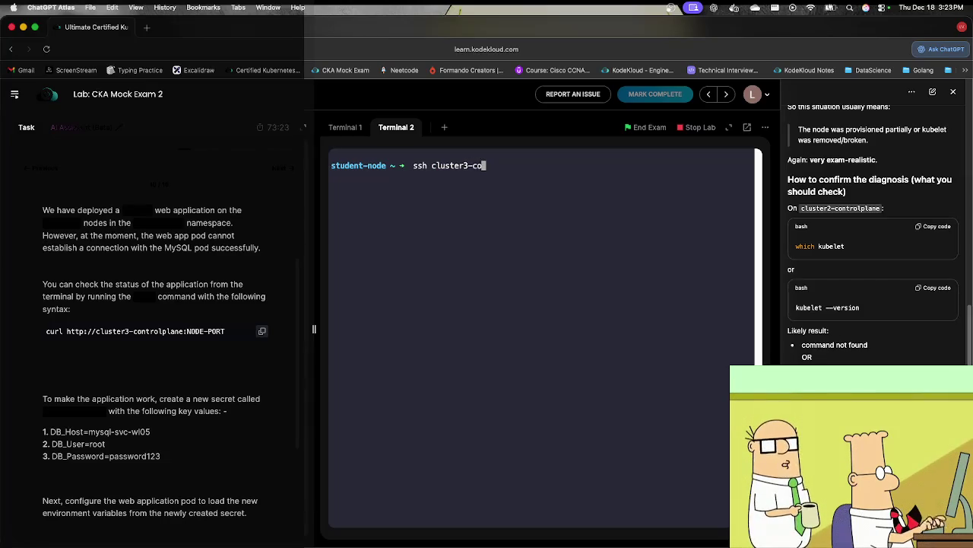
text(ntrolplane)
key(Return)
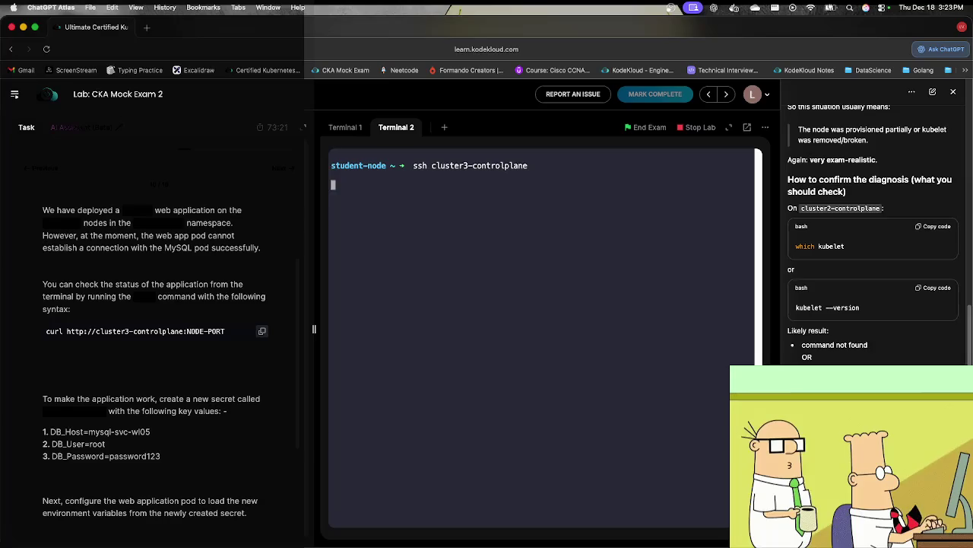
text(kubect)
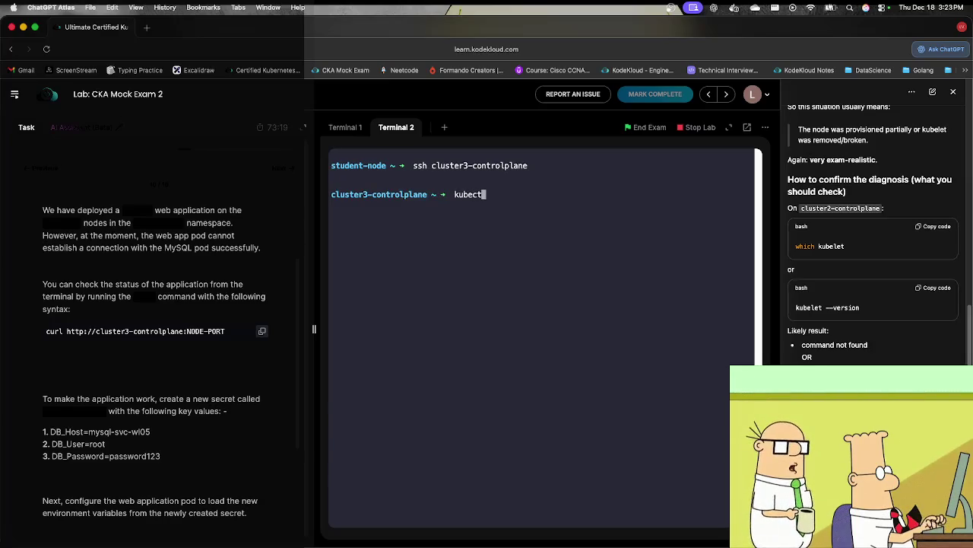
text(l e)
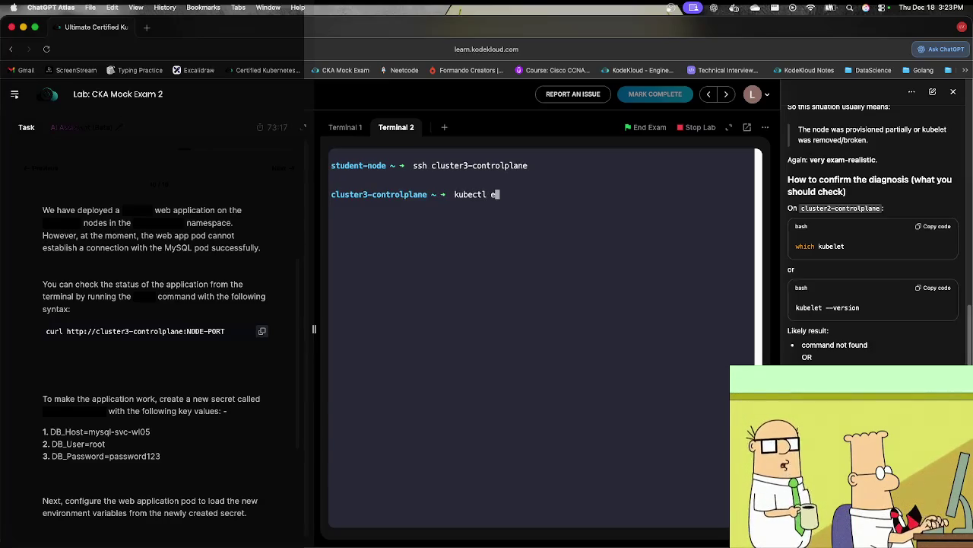
text(xplain po)
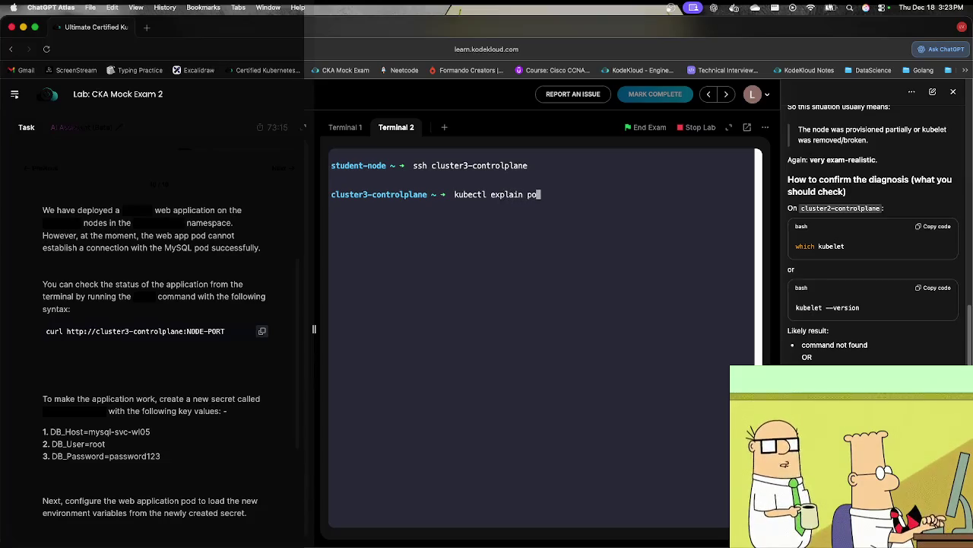
text(d.spec)
key(Return)
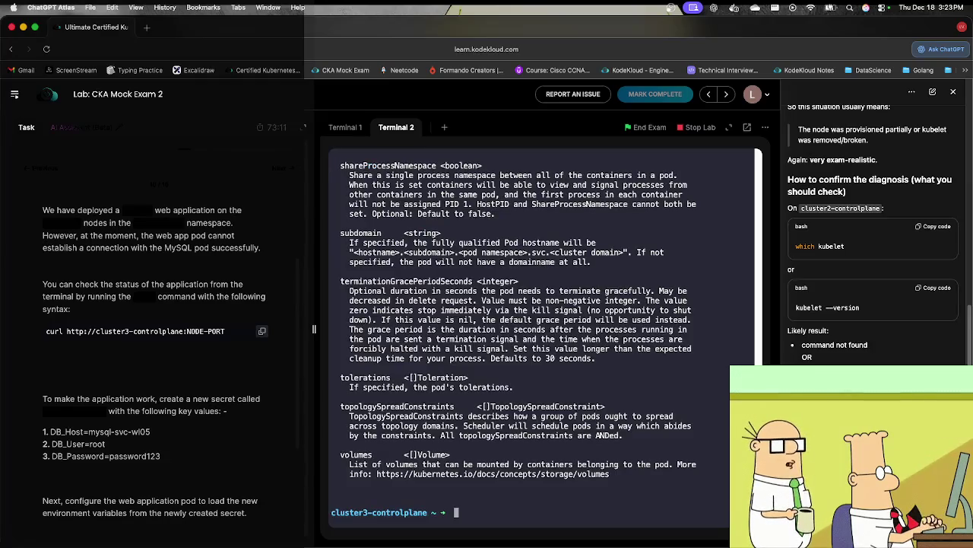
scroll(402, 271, up, 5)
scroll(403, 272, up, 10)
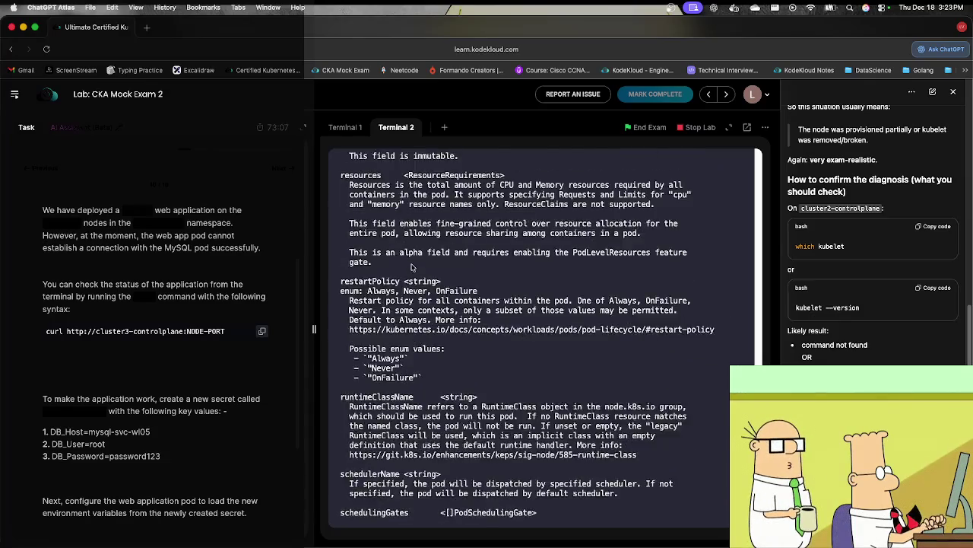
scroll(411, 267, up, 7)
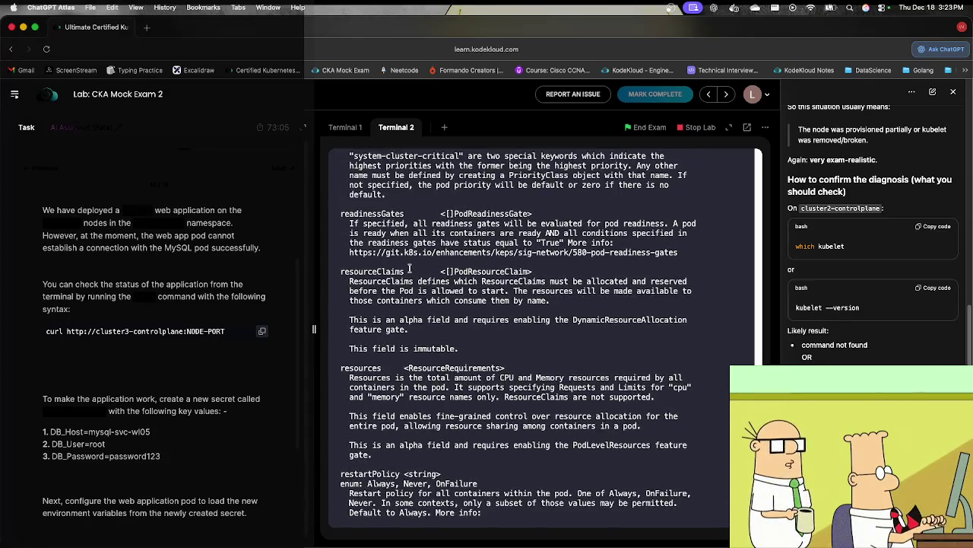
key(Up)
text(| )
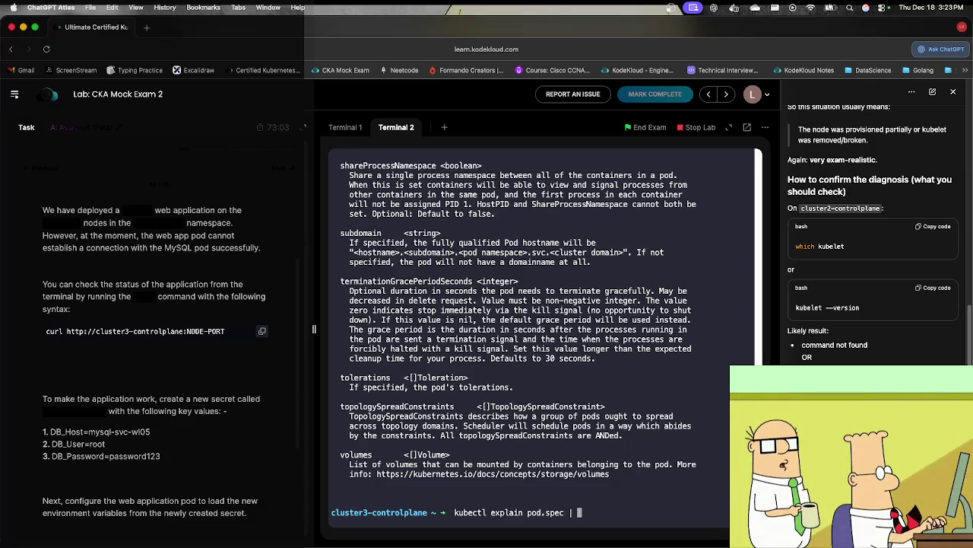
text(grep env)
key(Return)
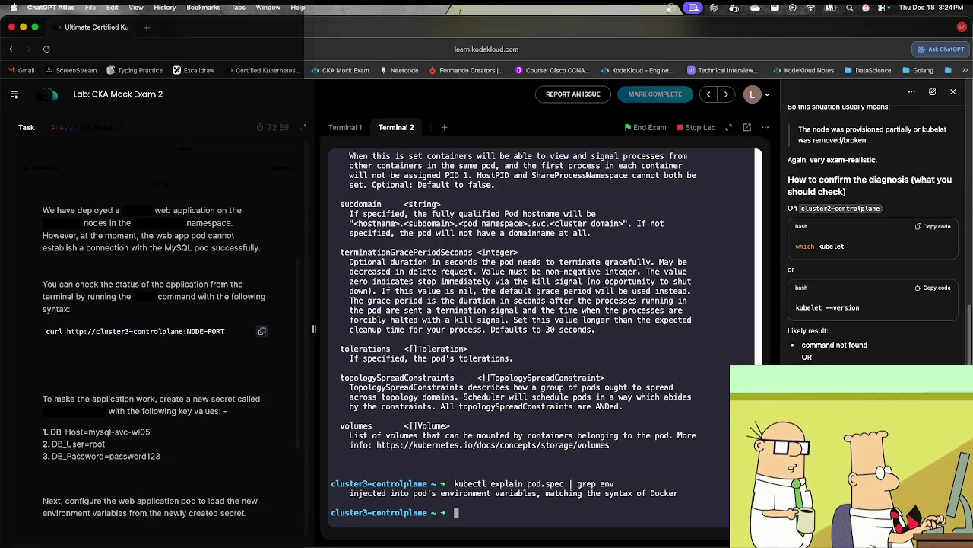
Step: Show kubectl explain pod.spec.containers after correcting the field path
key(Up)
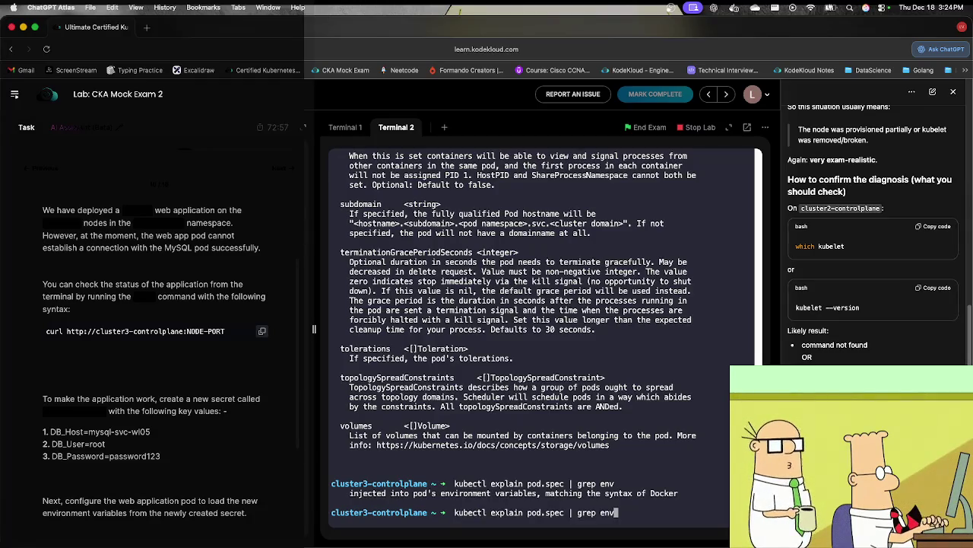
key(BackSpace)
key(BackSpace)
key(BackSpace)
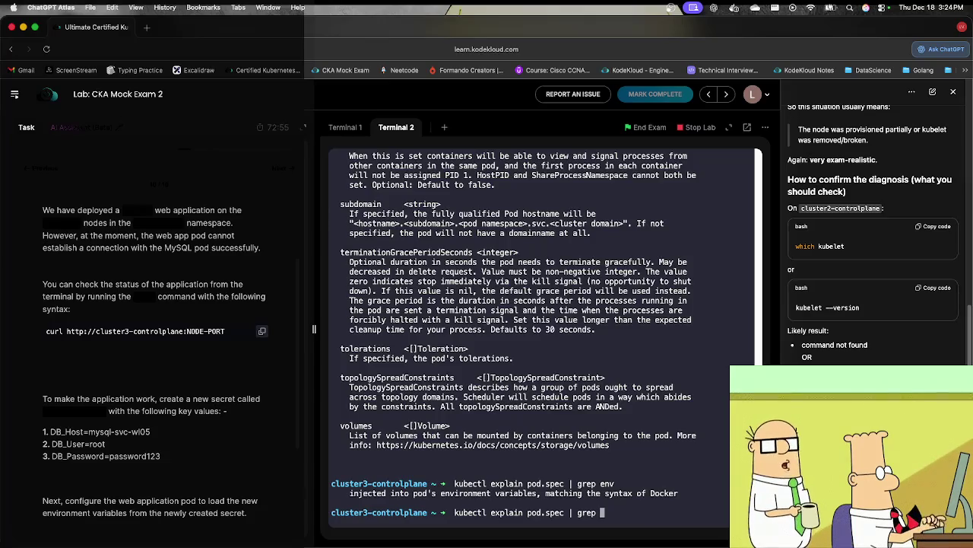
key(BackSpace)
key(BackSpace)
key(BackSpace)
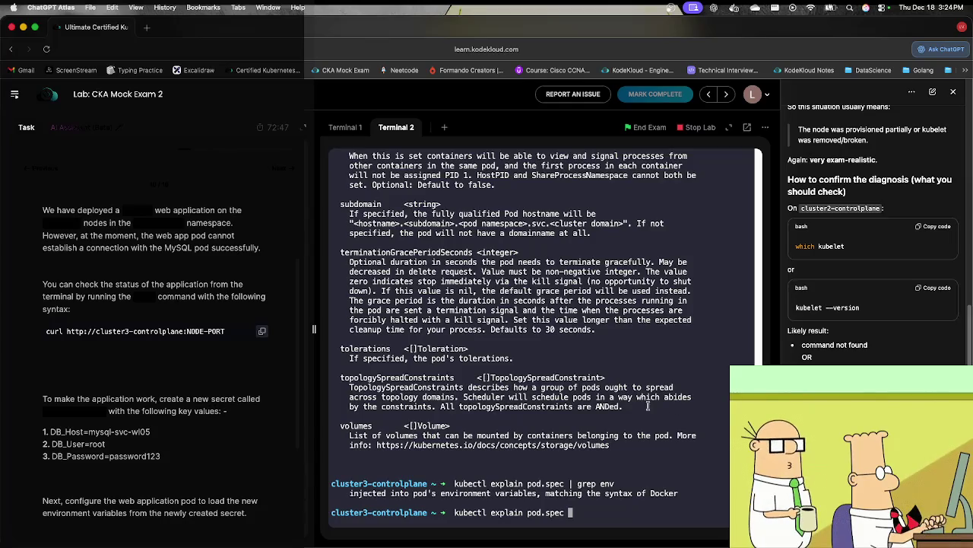
key(BackSpace)
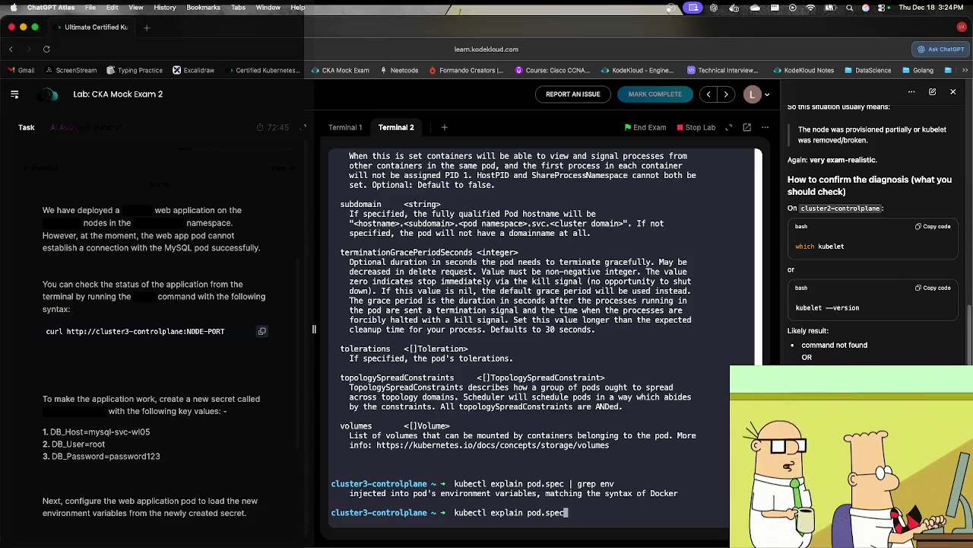
text(.co)
key(BackSpace)
key(BackSpace)
text(tainer)
key(Return)
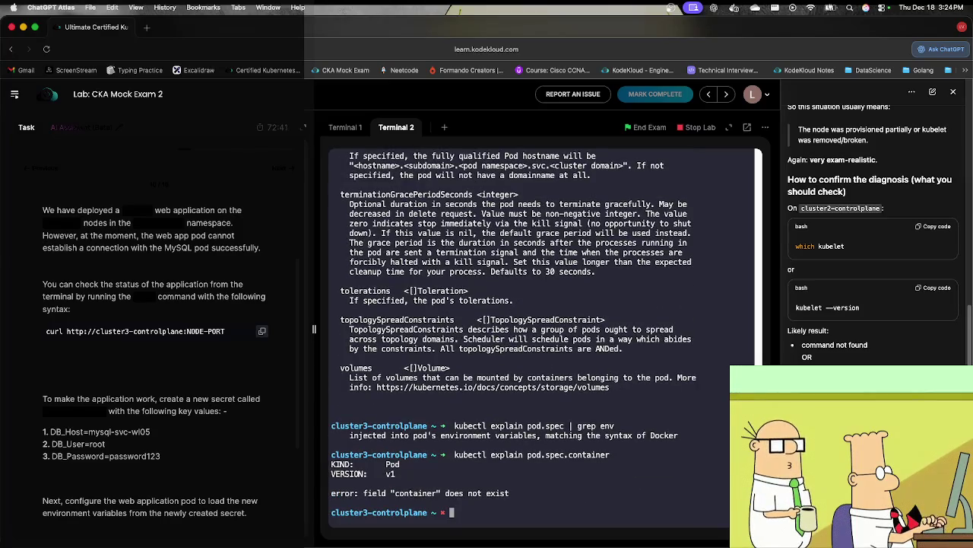
key(Up)
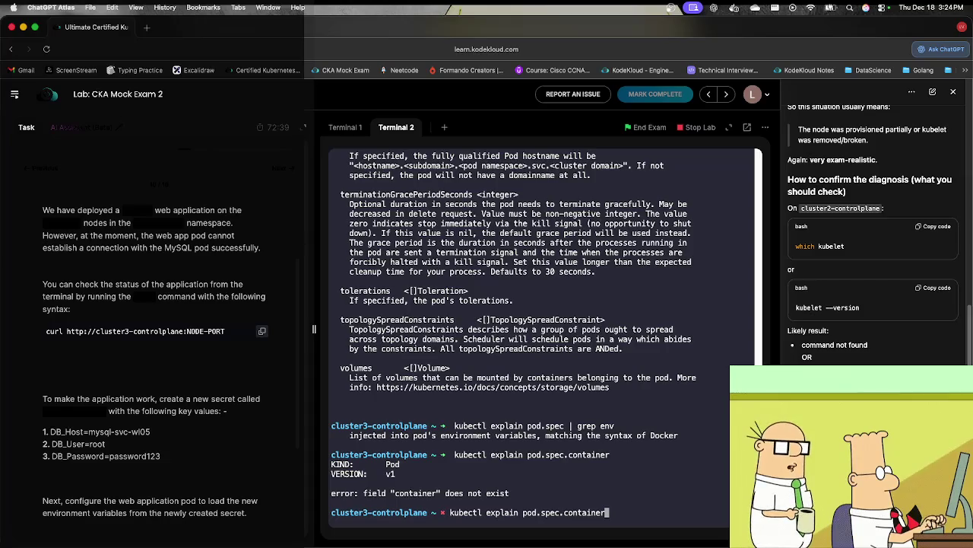
text(s)
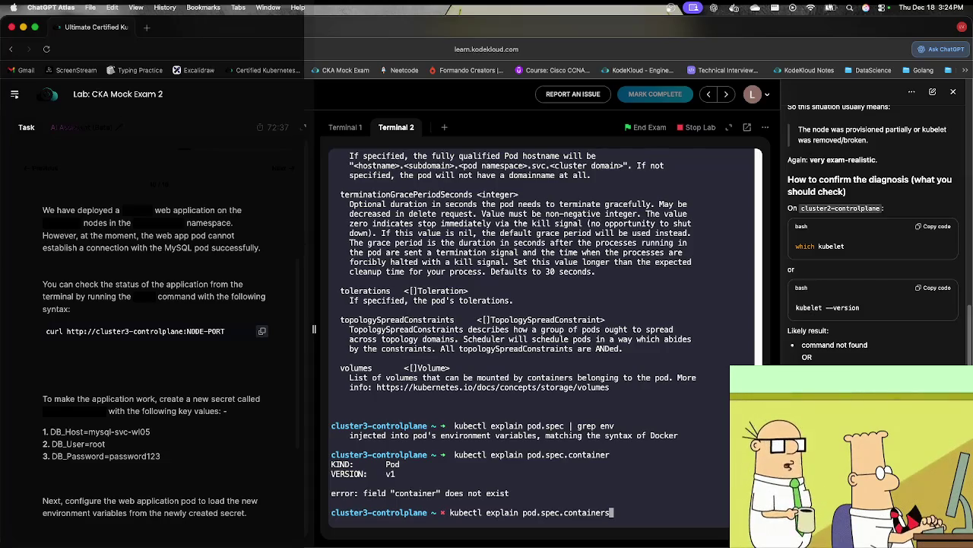
key(Return)
Step: Filter the pod.spec.containers explanation for env and copy the envFrom field name
key(Up)
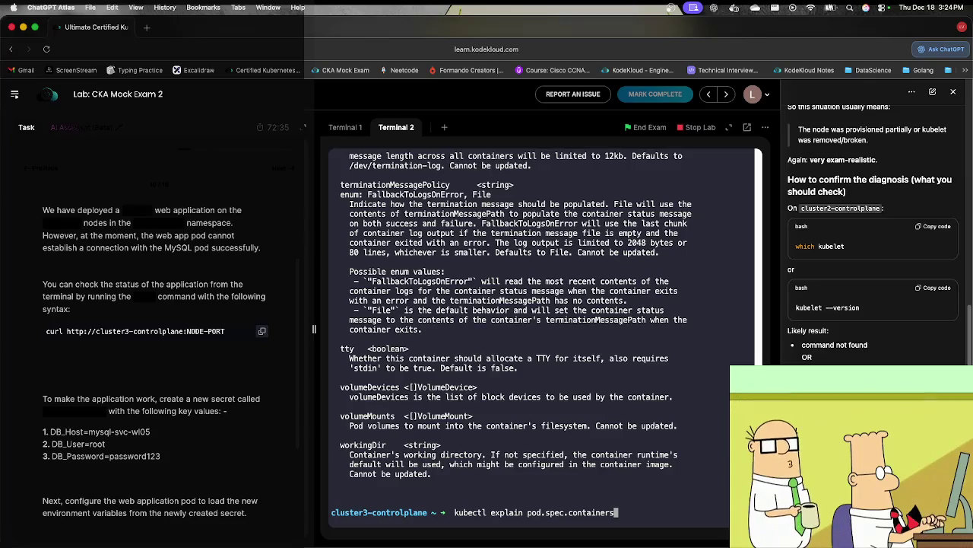
text( | g)
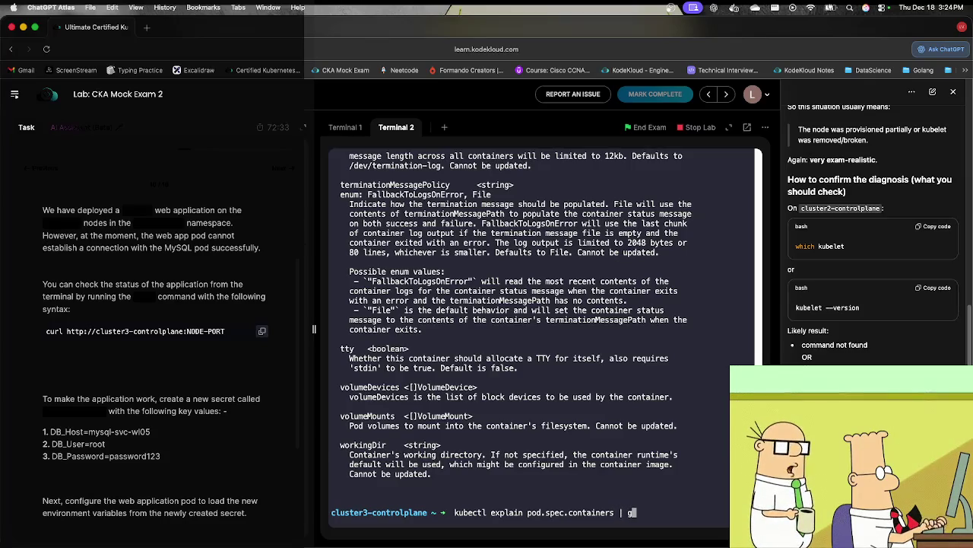
text(rep env)
key(Return)
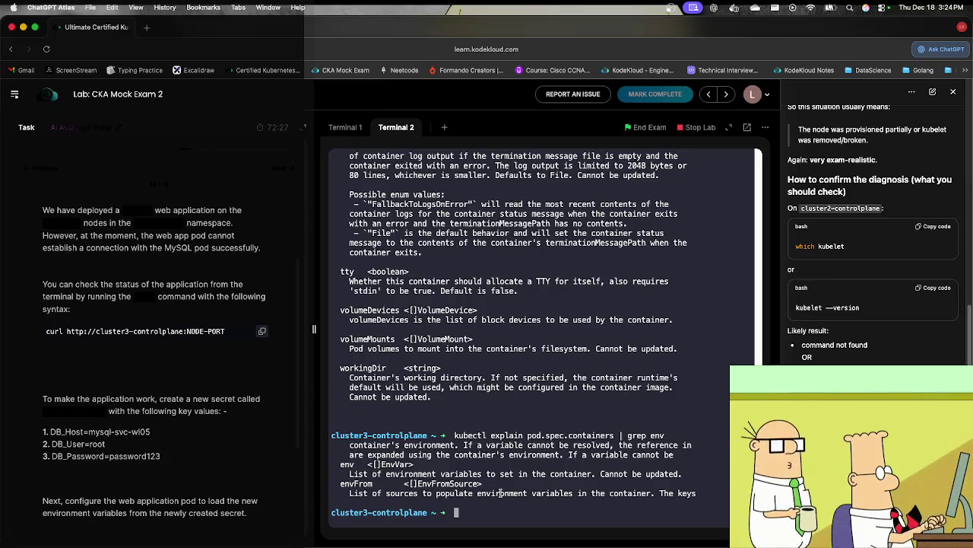
double_click(352, 485)
right_click(351, 484)
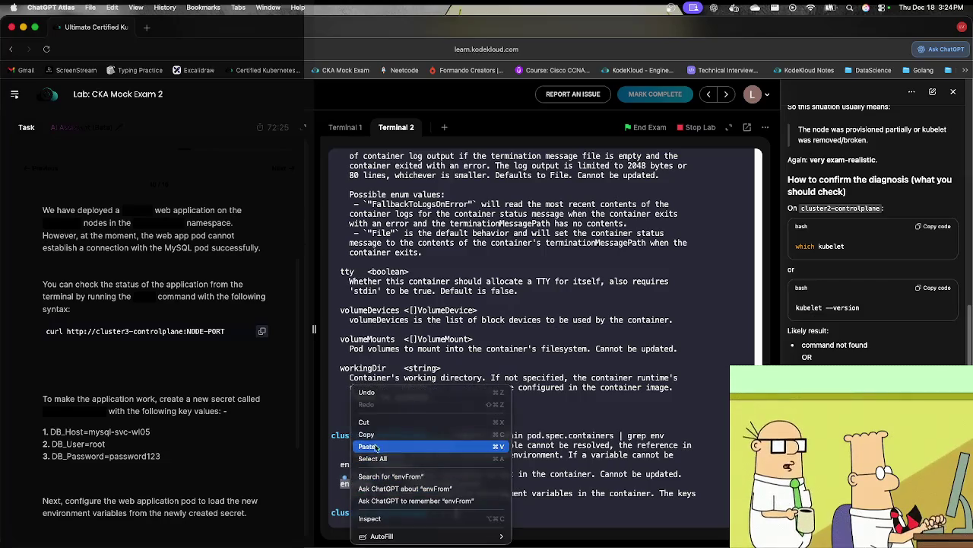
click(370, 434)
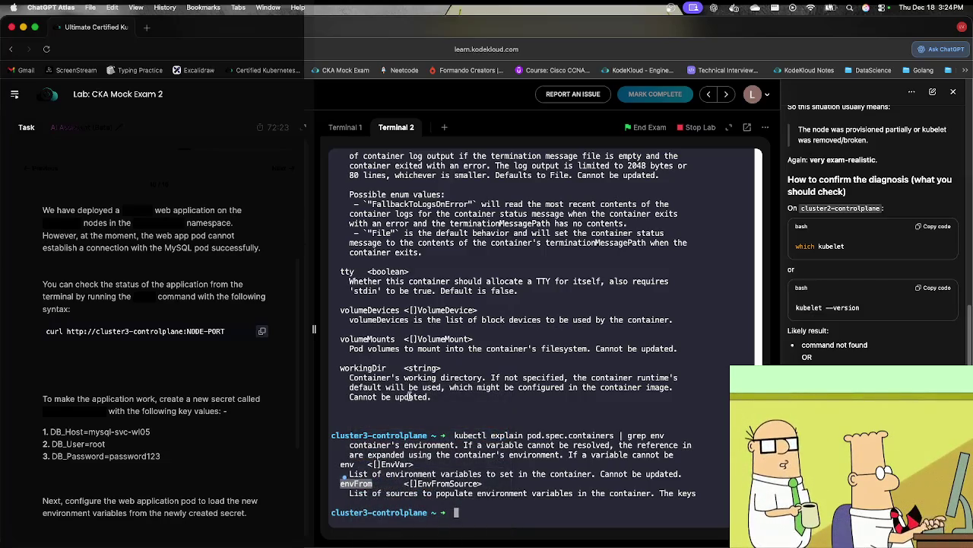
click(354, 132)
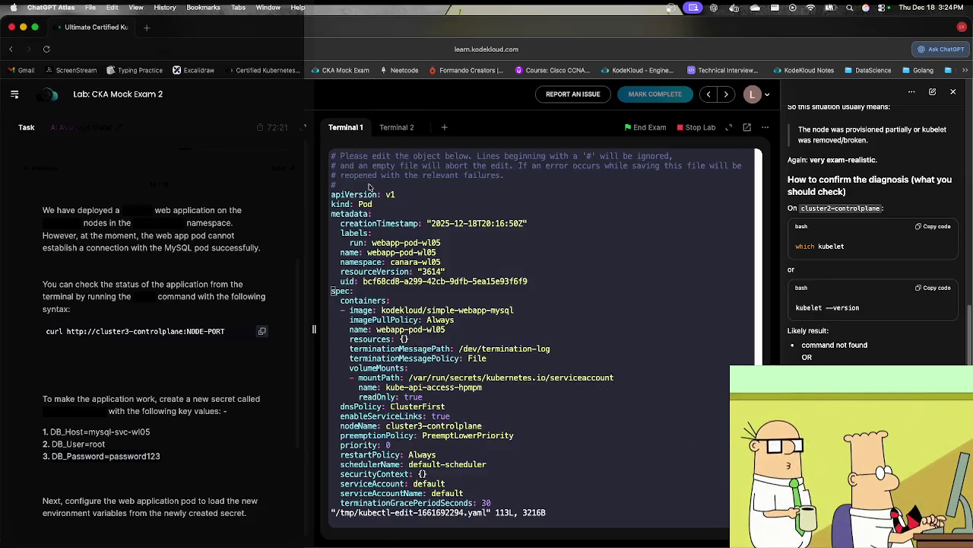
Step: Insert an envFrom: line on a new line under containers: in the webapp-pod-wl05 YAML
key(Down)
key(Right)
key(Right)
key(Right)
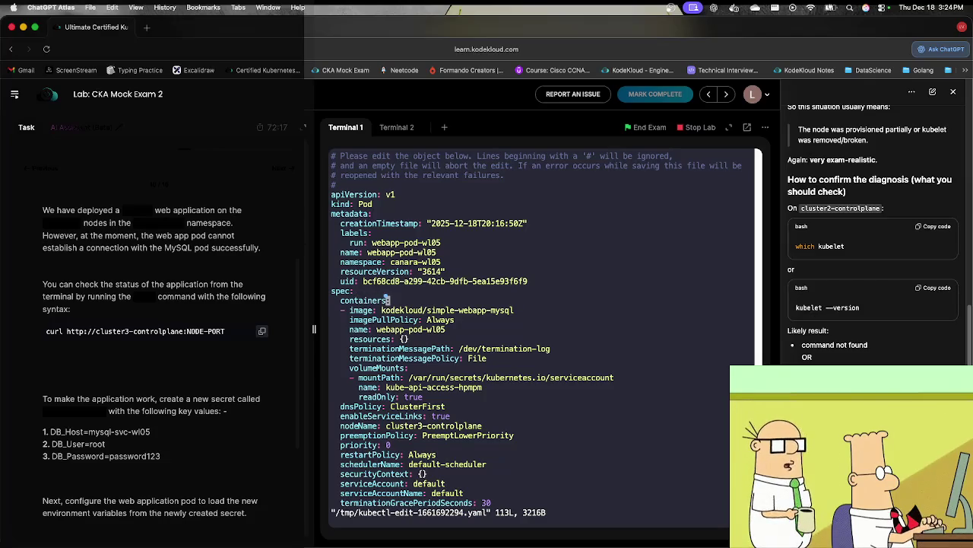
key(a)
key(Return)
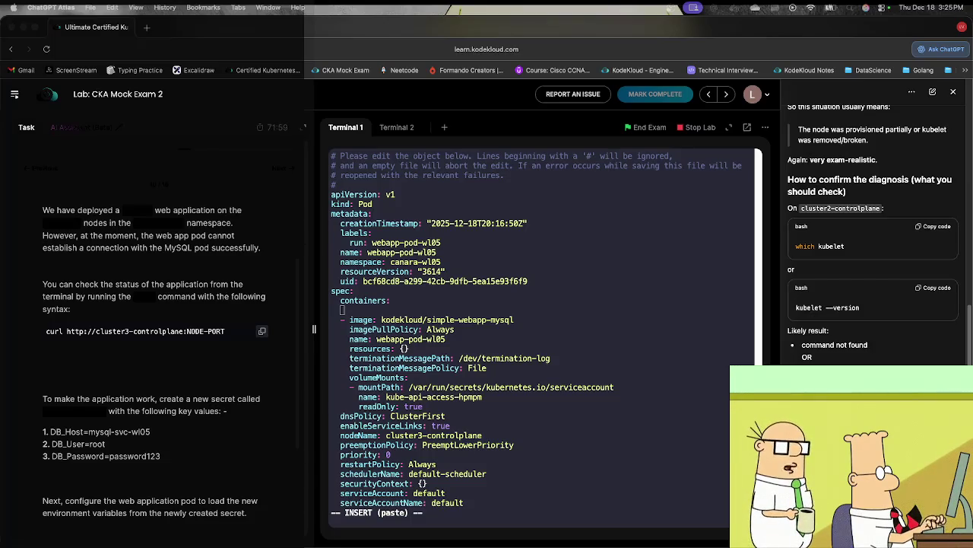
click(439, 332)
text(envFrom)
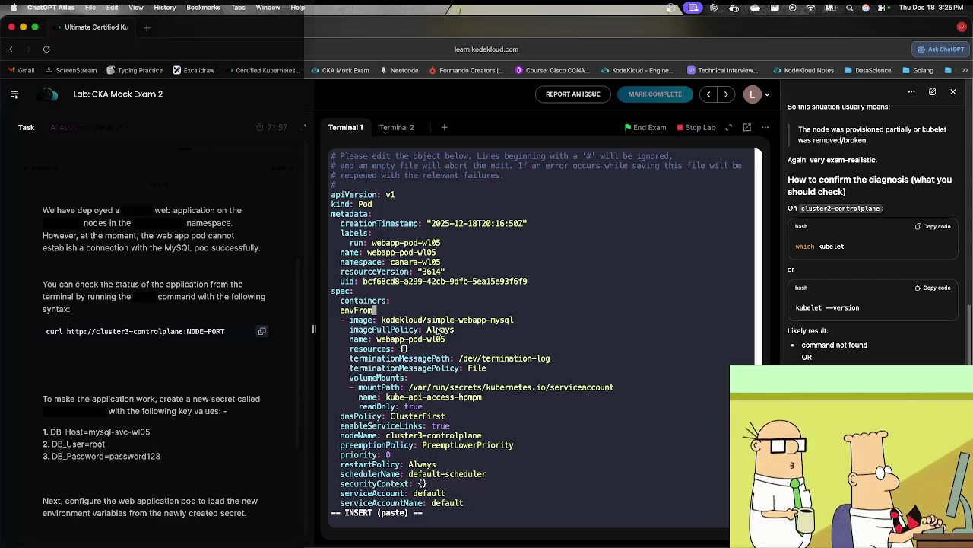
text(:)
key(Return)
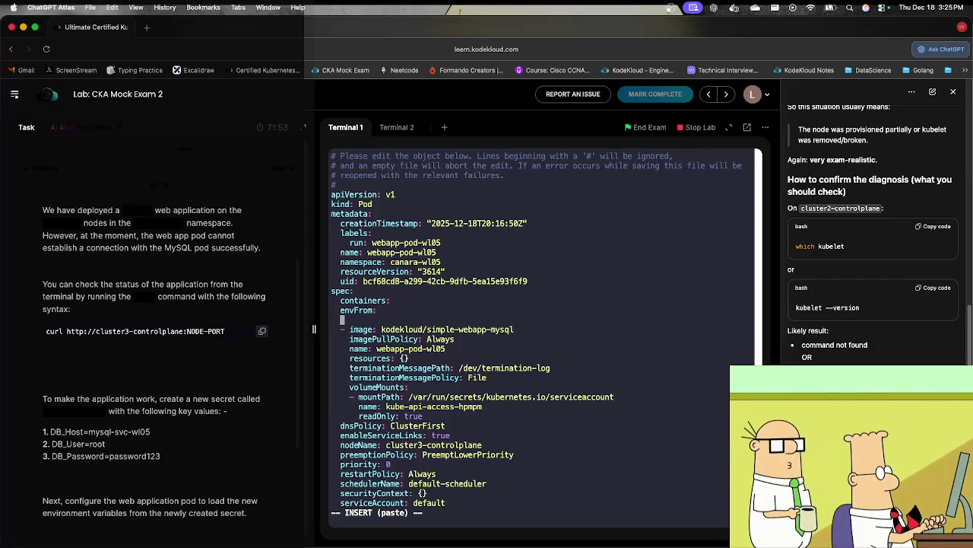
click(419, 129)
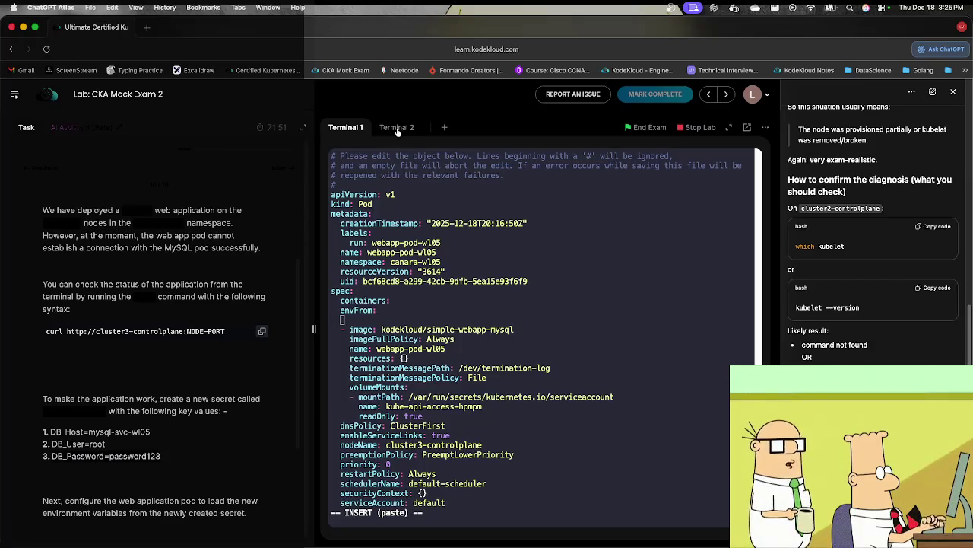
Step: Show kubectl explain pod.spec.containers.envFrom in Terminal 2 to find the secretRef field
key(Up)
key(BackSpace)
key(BackSpace)
key(BackSpace)
text(.envFrom)
key(Return)
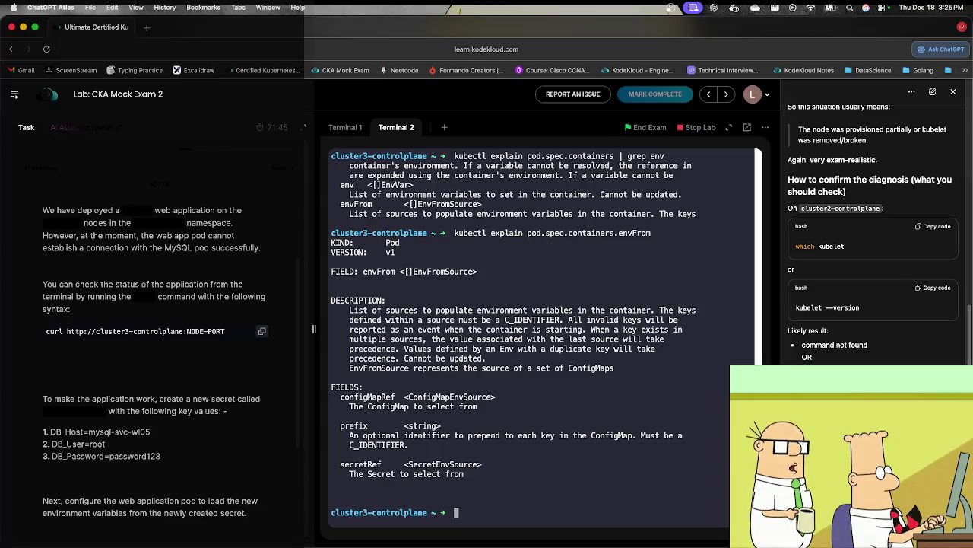
double_click(348, 463)
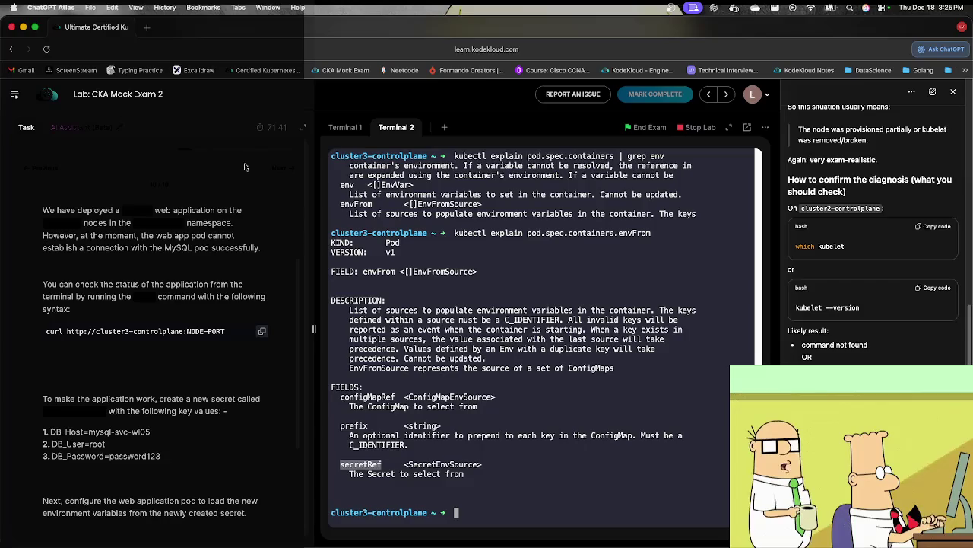
Step: Add a '- secretRef:' list item under envFrom in the webapp-pod-wl05 YAML
click(348, 130)
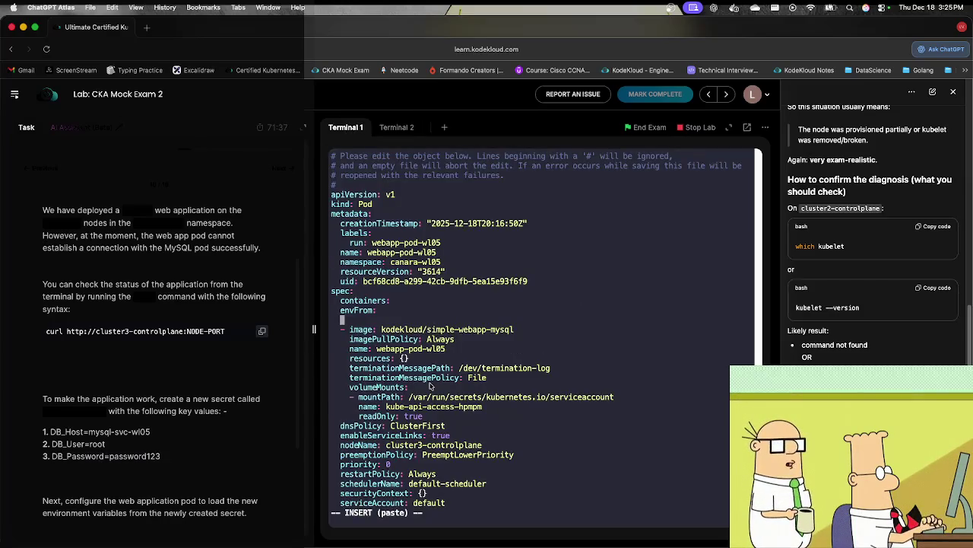
text(-)
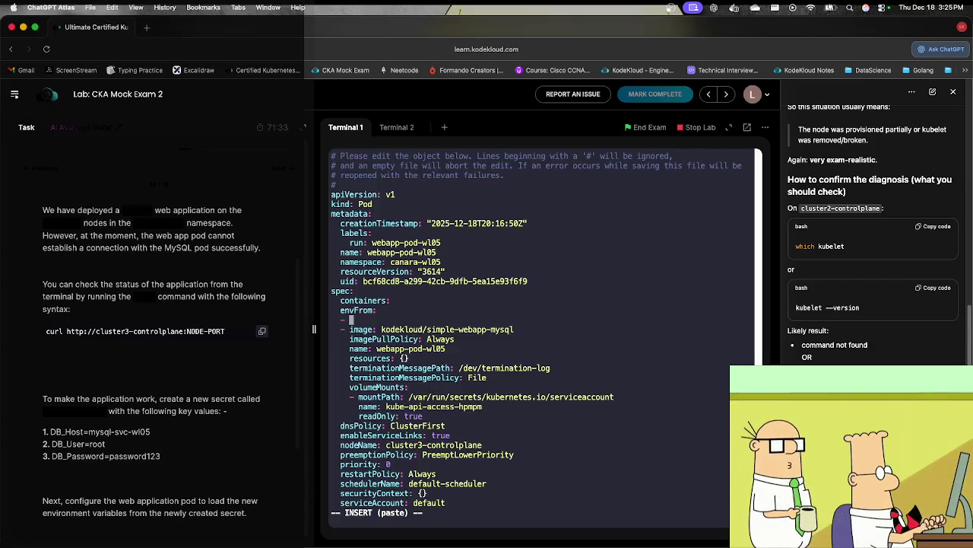
text( secretRef:)
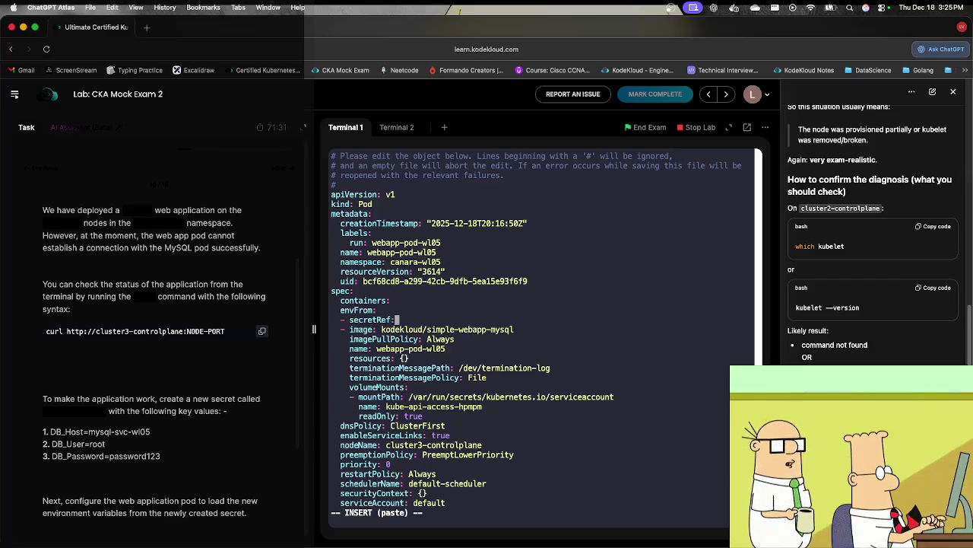
key(Return)
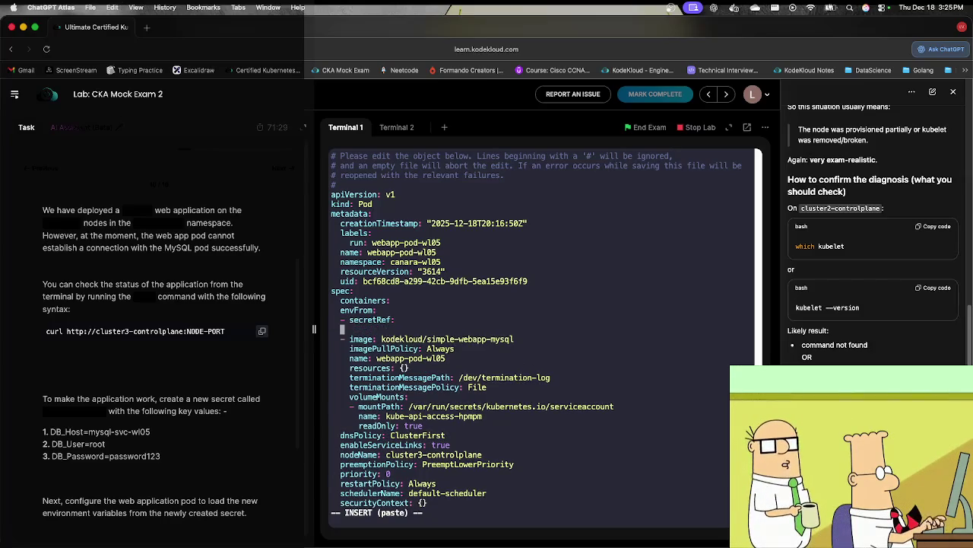